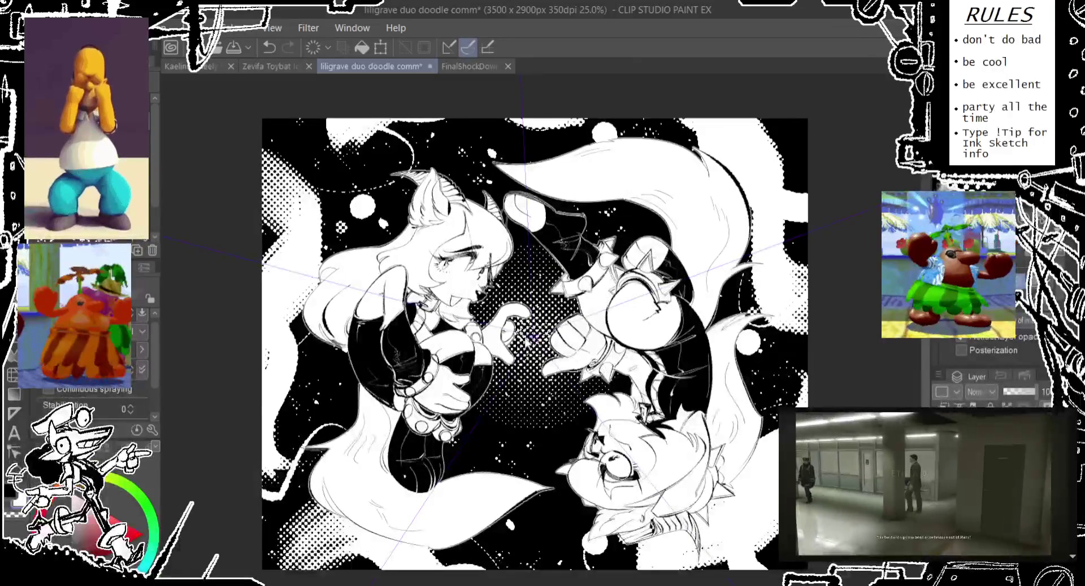
# Step: Toggle the dark halftone circle off and back on, and discard a trial spray stroke above centre
pyautogui.hotkey('ctrl', 'z')
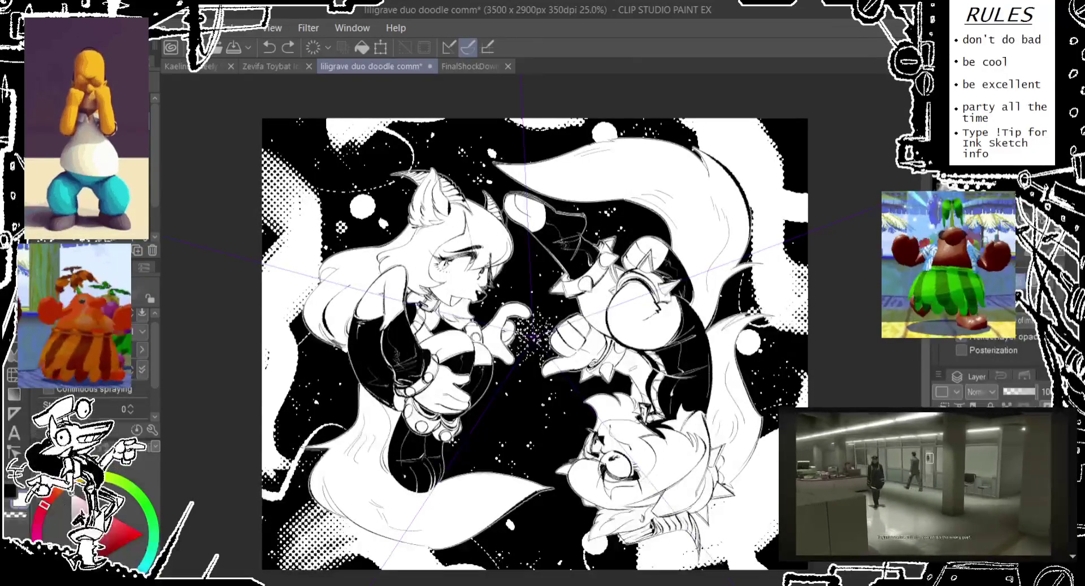
pyautogui.hotkey('ctrl', 'y')
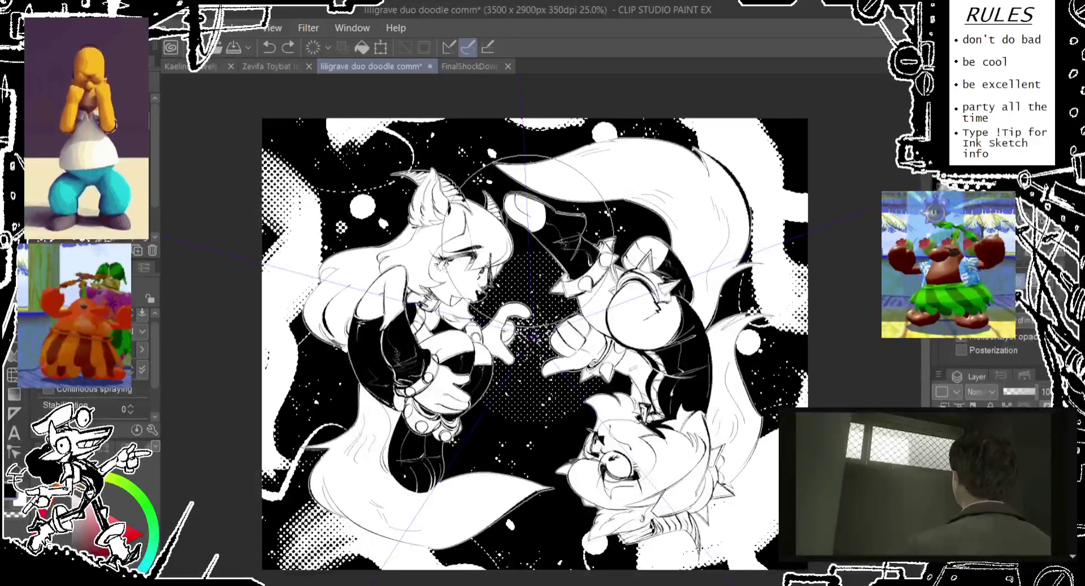
pyautogui.moveTo(534, 231); pyautogui.dragTo(532, 202)
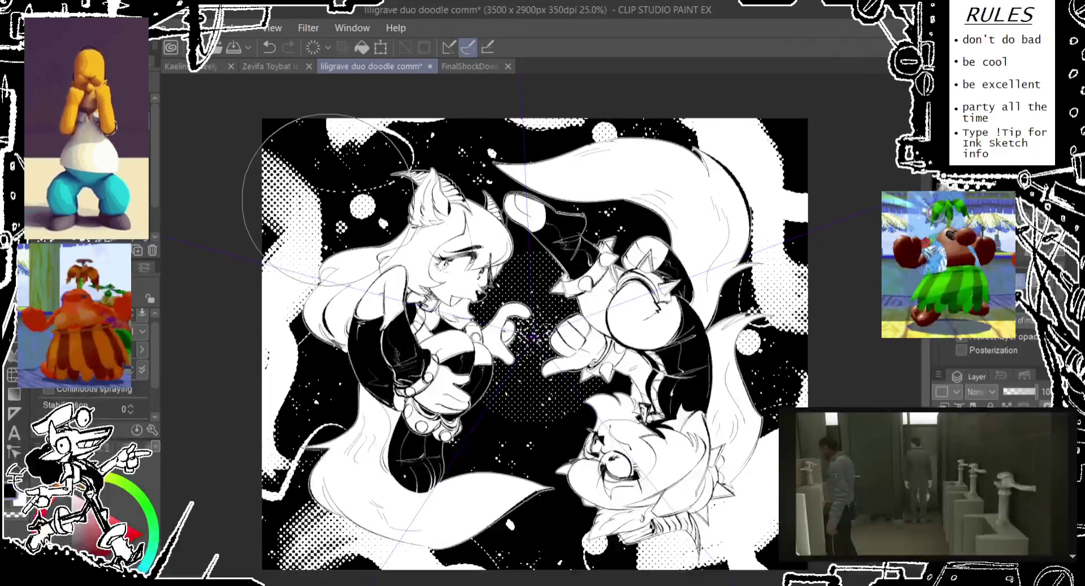
pyautogui.hotkey('ctrl', 'z')
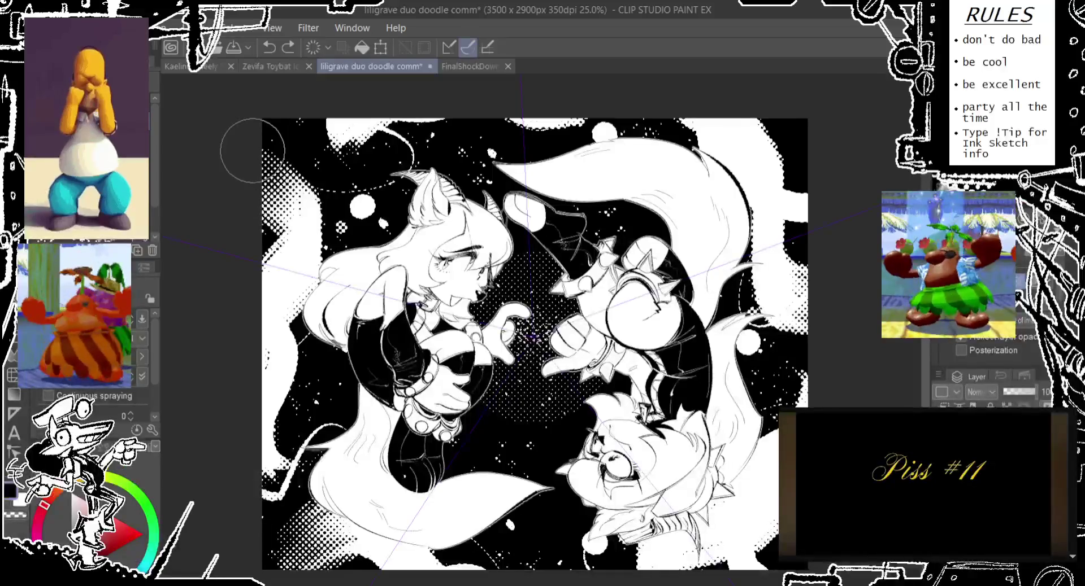
pyautogui.scroll(-2, 421, 512)
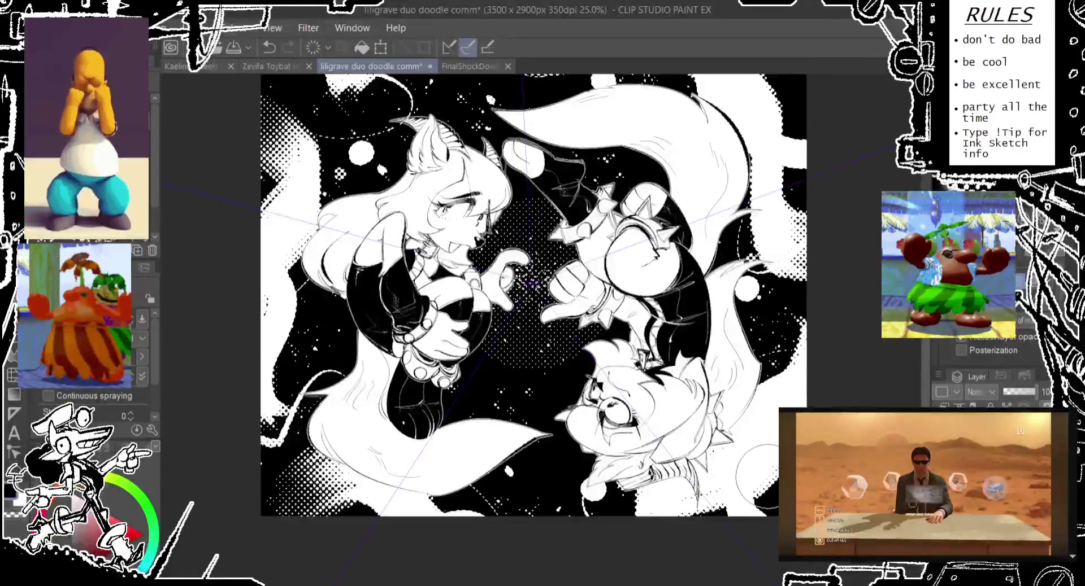
# Step: Undo the stray strokes near the bottom character
pyautogui.moveTo(757, 472); pyautogui.dragTo(658, 488)
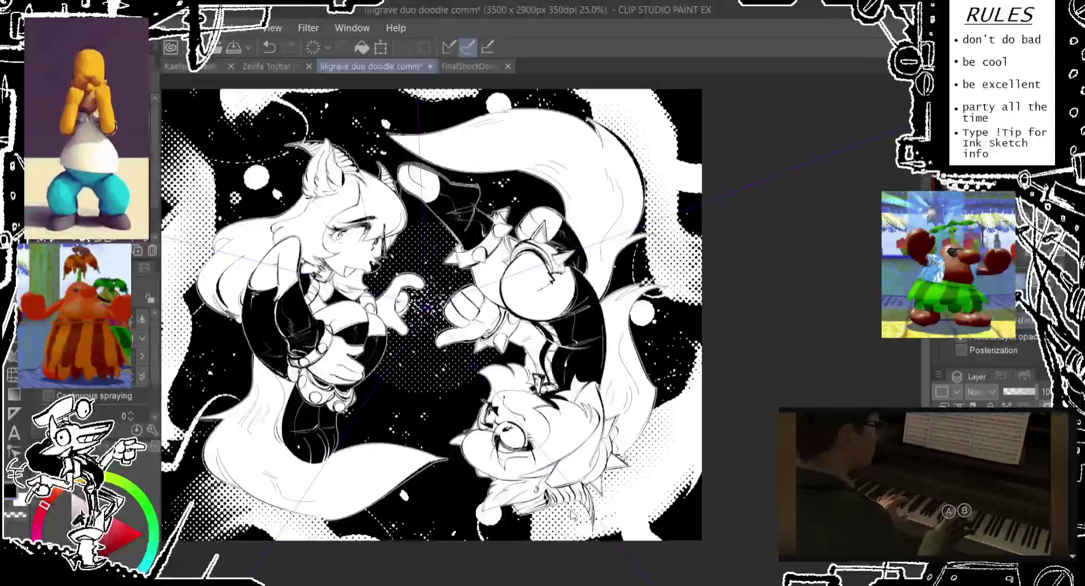
pyautogui.hotkey('ctrl', 'z')
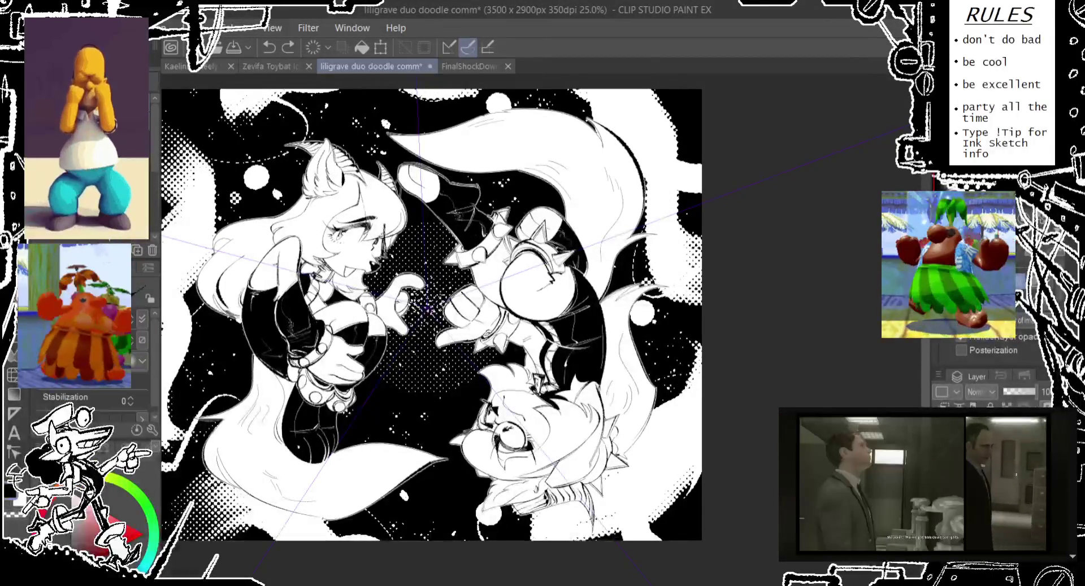
pyautogui.scroll(-1, 135, 378)
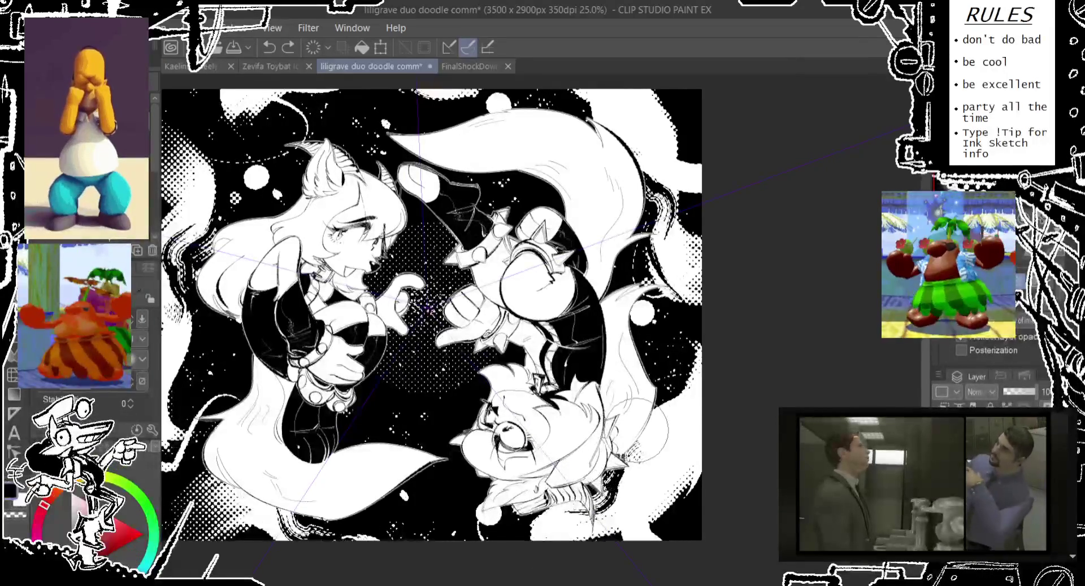
pyautogui.moveTo(739, 358)
pyautogui.mouseDown()
pyautogui.moveTo(756, 371)
pyautogui.moveTo(744, 400)
pyautogui.mouseUp()
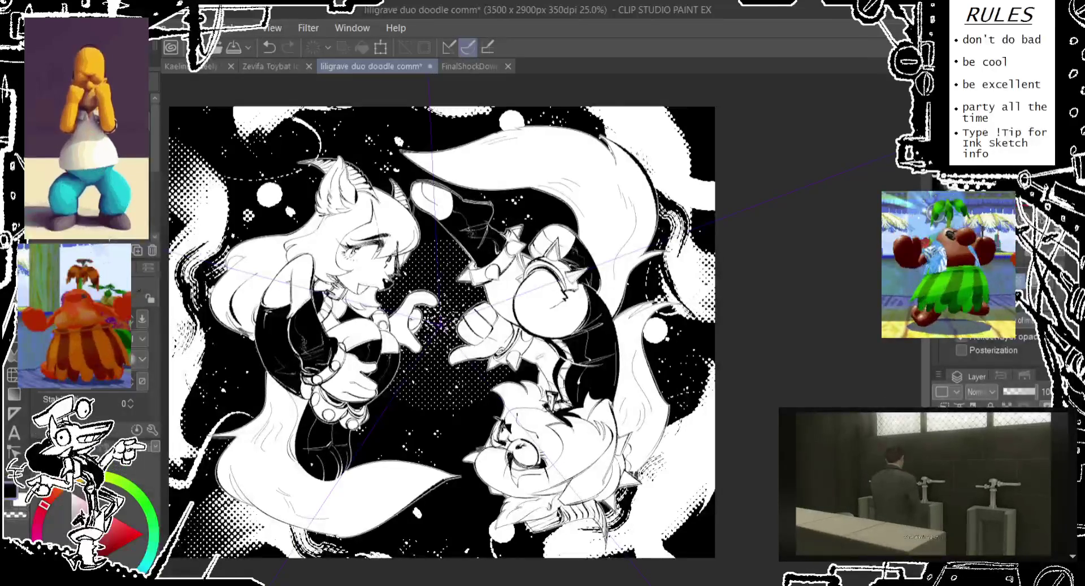
# Step: Cancel a select-all and make an Auto Select selection on the artwork
pyautogui.hotkey('ctrl', 'a')
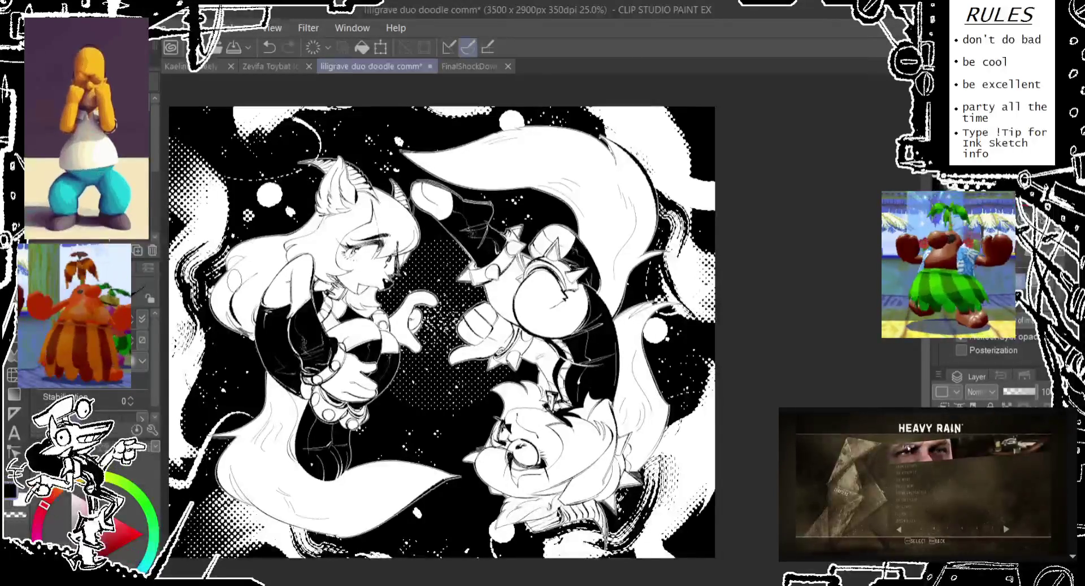
pyautogui.hotkey('ctrl', 'z')
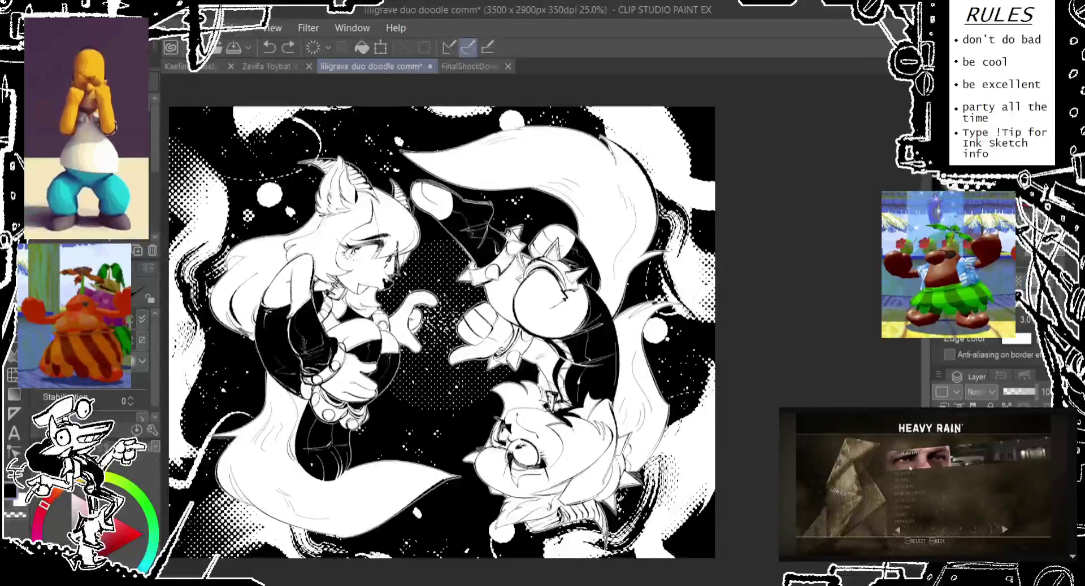
pyautogui.press('w')
pyautogui.click(244, 285)
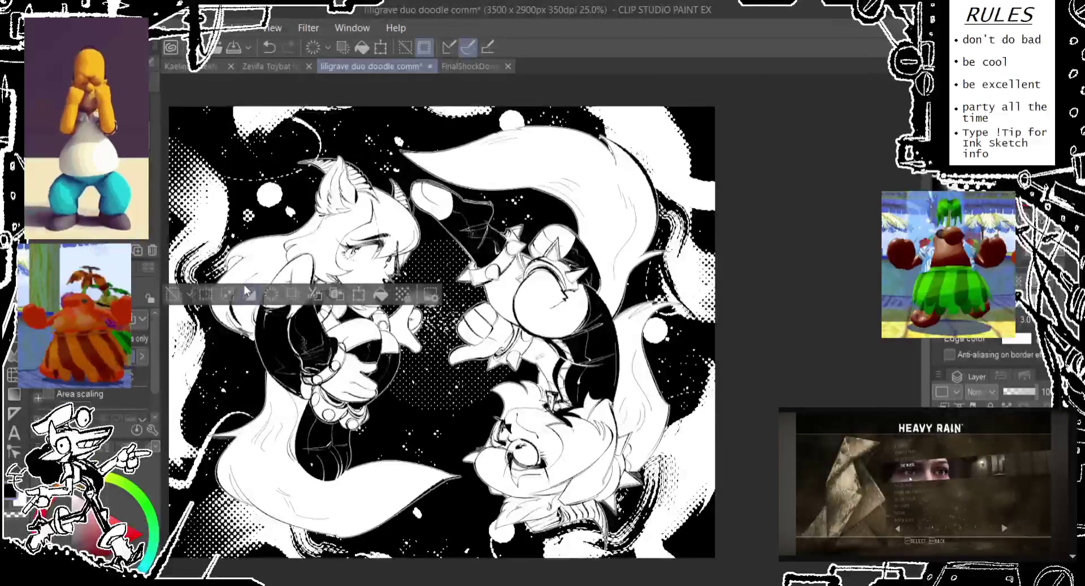
# Step: Deselect, ink pen lines beside the upper character's reaching arm, and remove the stray strokes
pyautogui.hotkey('ctrl', 'd')
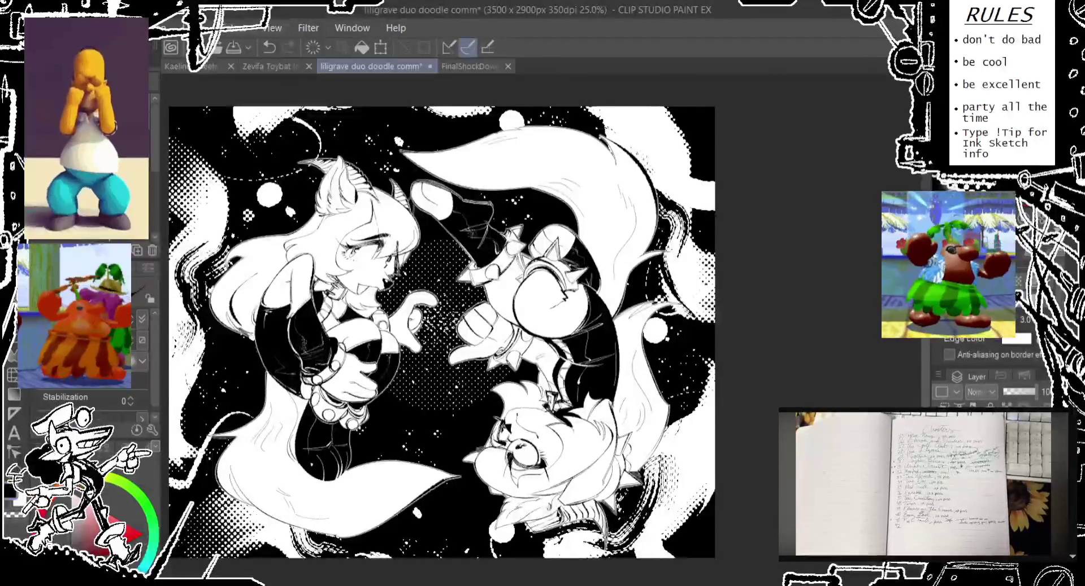
pyautogui.press('p')
pyautogui.moveTo(415, 226); pyautogui.dragTo(469, 265)
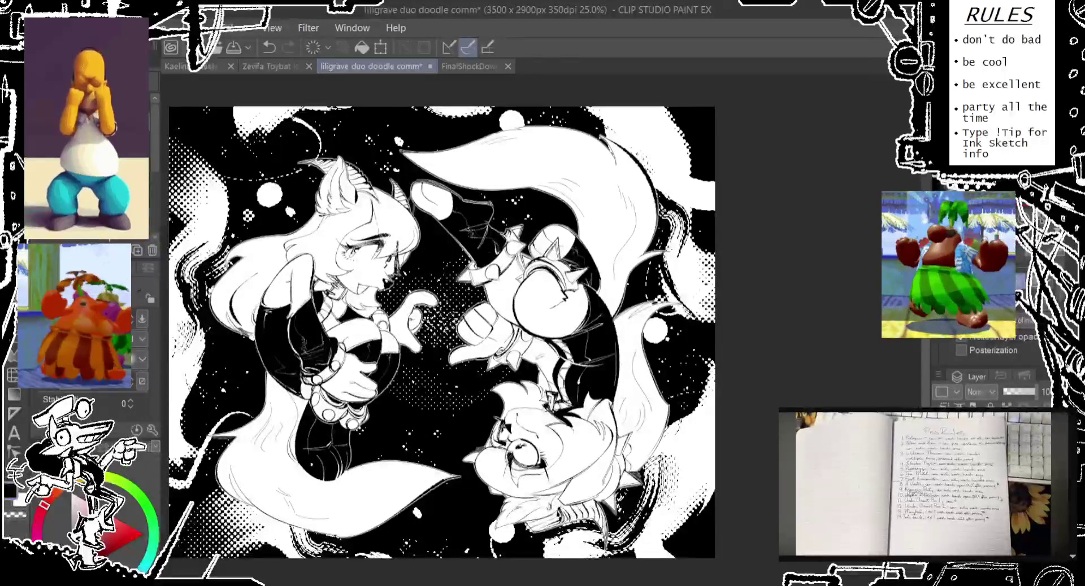
pyautogui.hotkey('ctrl', 'z')
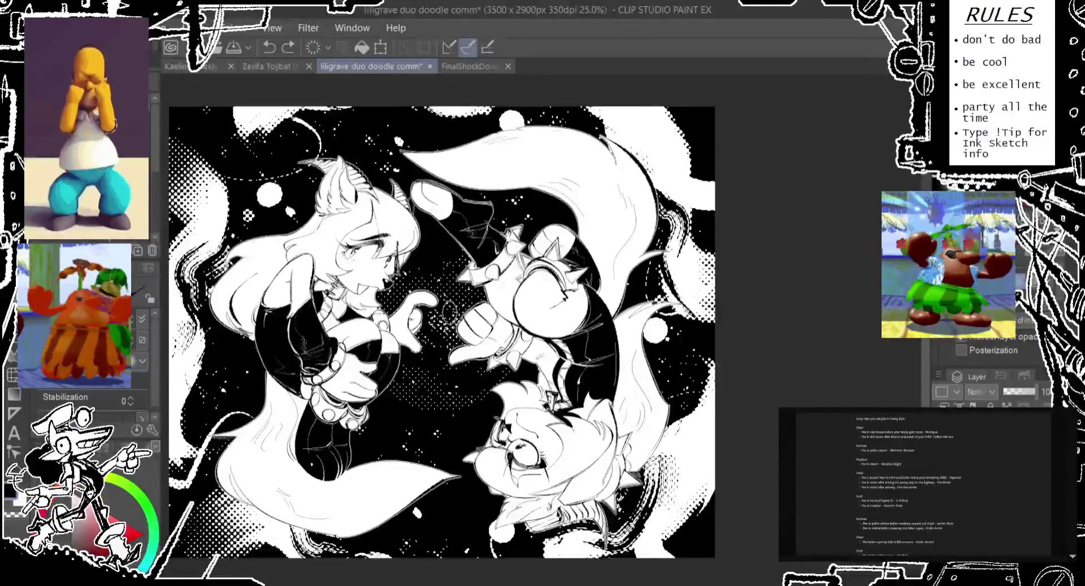
pyautogui.hotkey('ctrl', 'z')
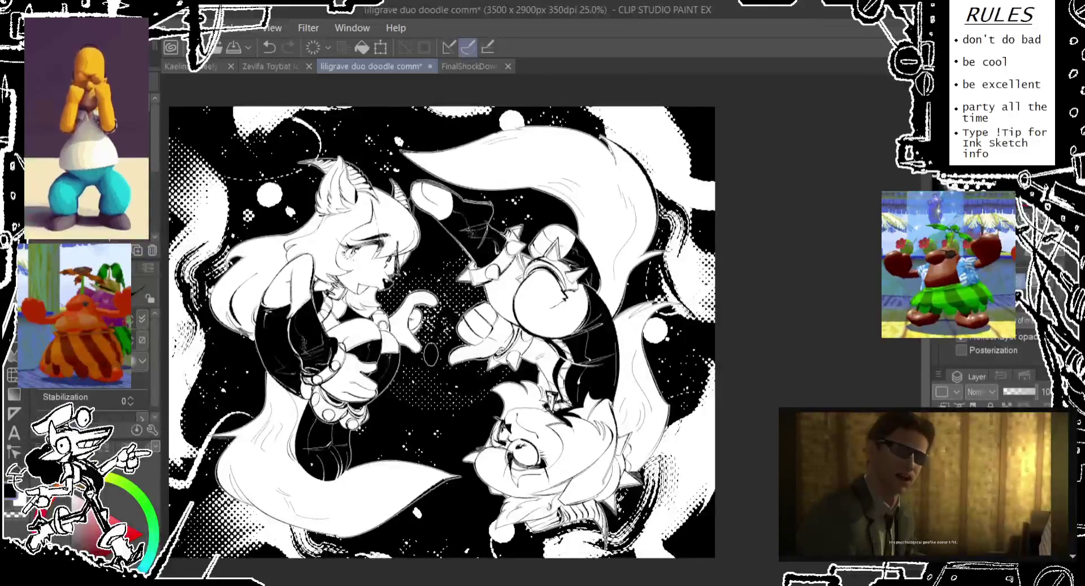
pyautogui.hotkey('ctrl', 'z')
pyautogui.hotkey('ctrl', 'y')
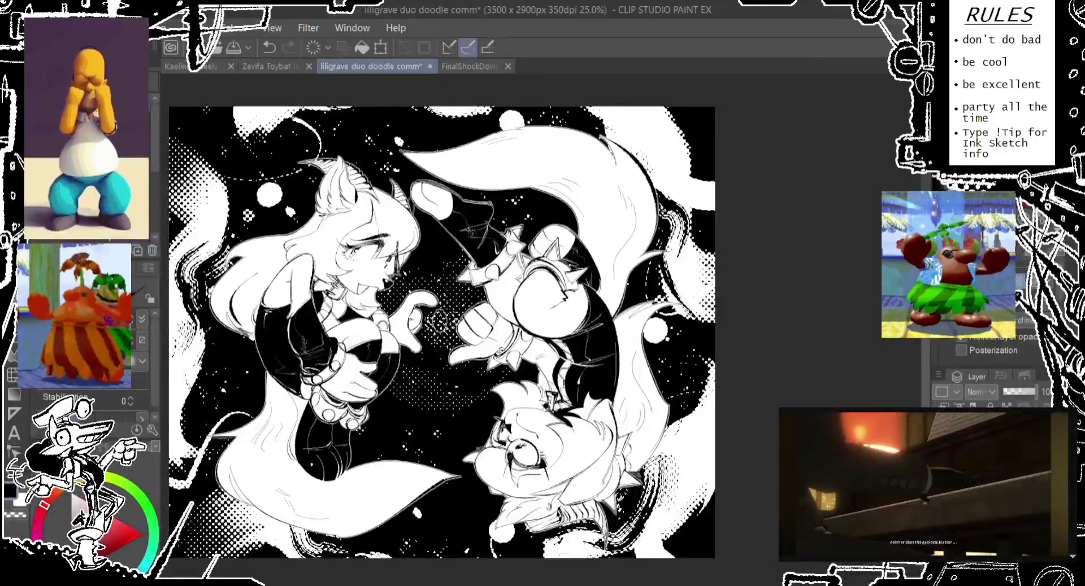
pyautogui.hotkey('ctrl', 'z')
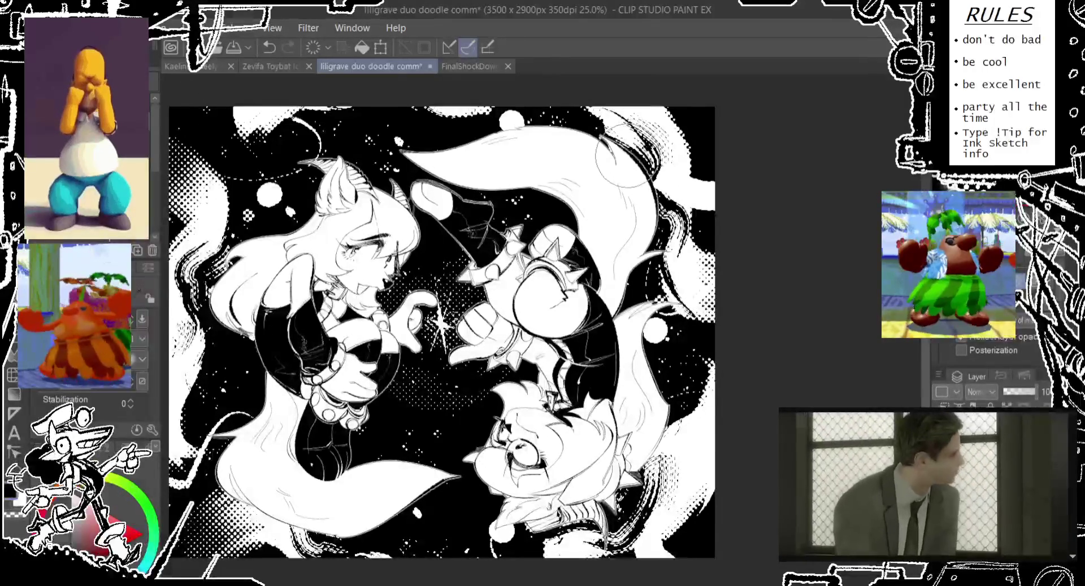
# Step: Remove the last unwanted sparkle stroke and shift the view up and right
pyautogui.hotkey('ctrl', 'z')
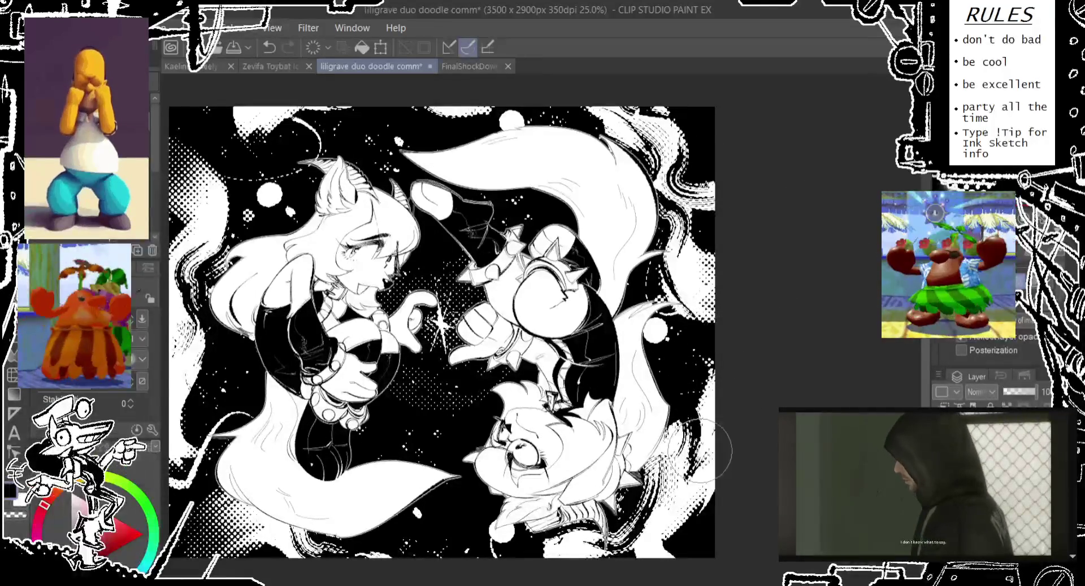
pyautogui.moveTo(265, 548); pyautogui.dragTo(303, 495)
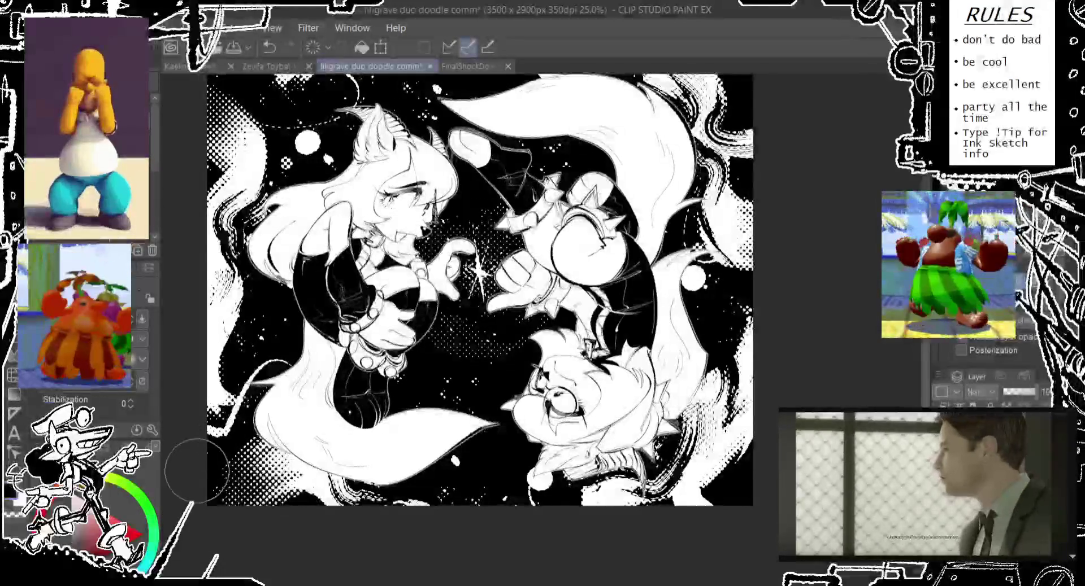
# Step: Replace the lower-left stroke with speckled airbrush texture along the lower-left edge
pyautogui.hotkey('ctrl', 'z')
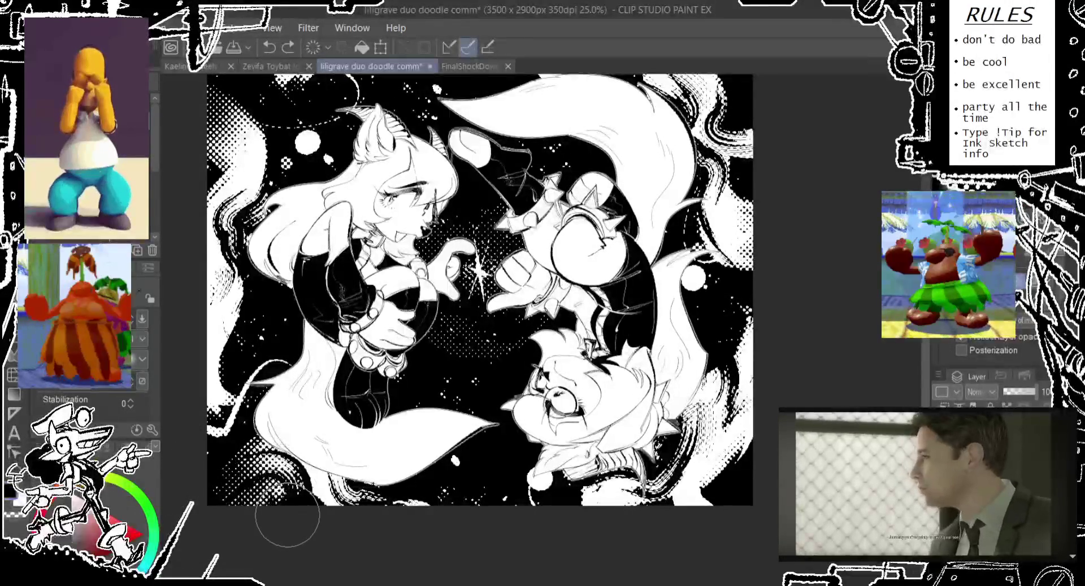
pyautogui.moveTo(290, 498); pyautogui.dragTo(230, 497)
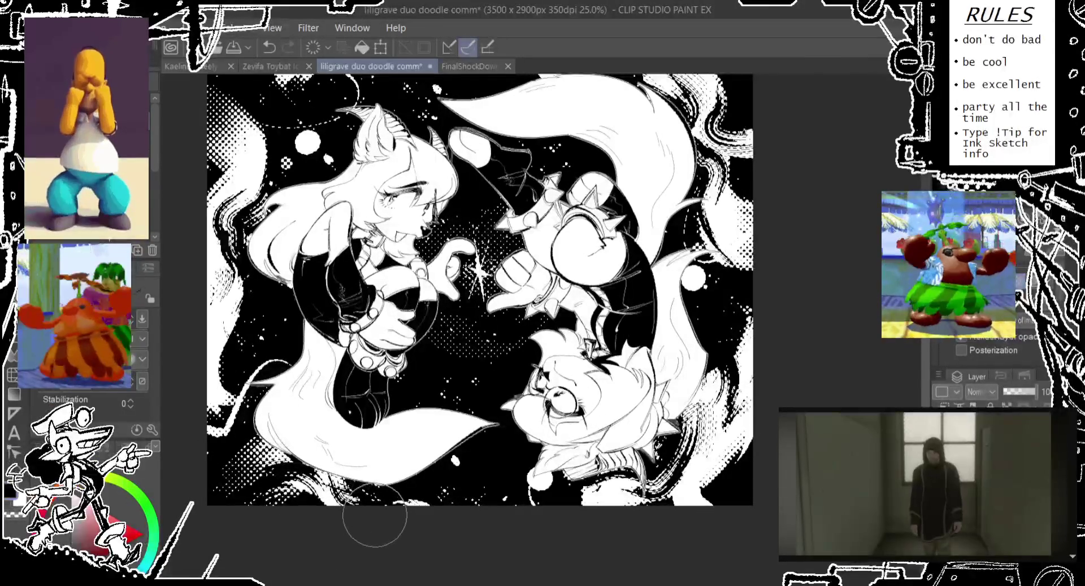
pyautogui.moveTo(364, 500); pyautogui.dragTo(392, 552)
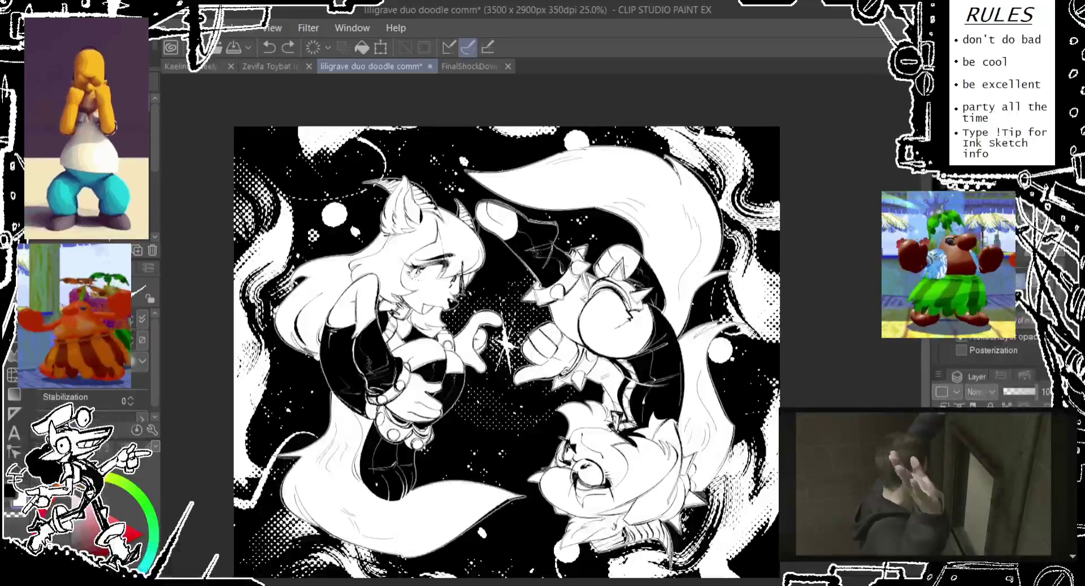
# Step: Fill a small gap in the artwork with black
pyautogui.scroll(1, 85, 351)
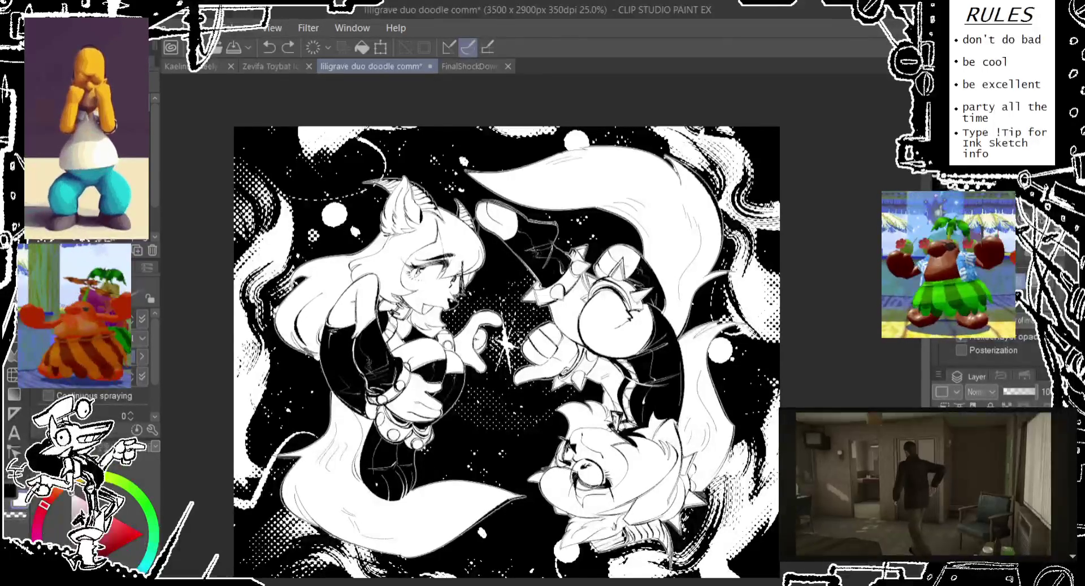
pyautogui.press('p')
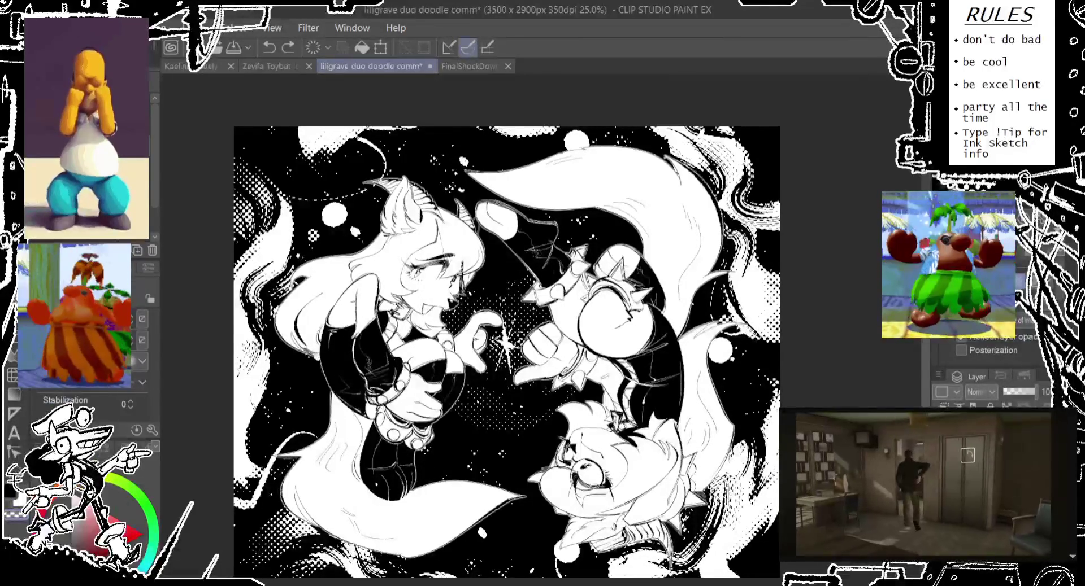
pyautogui.hotkey('alt', ']')
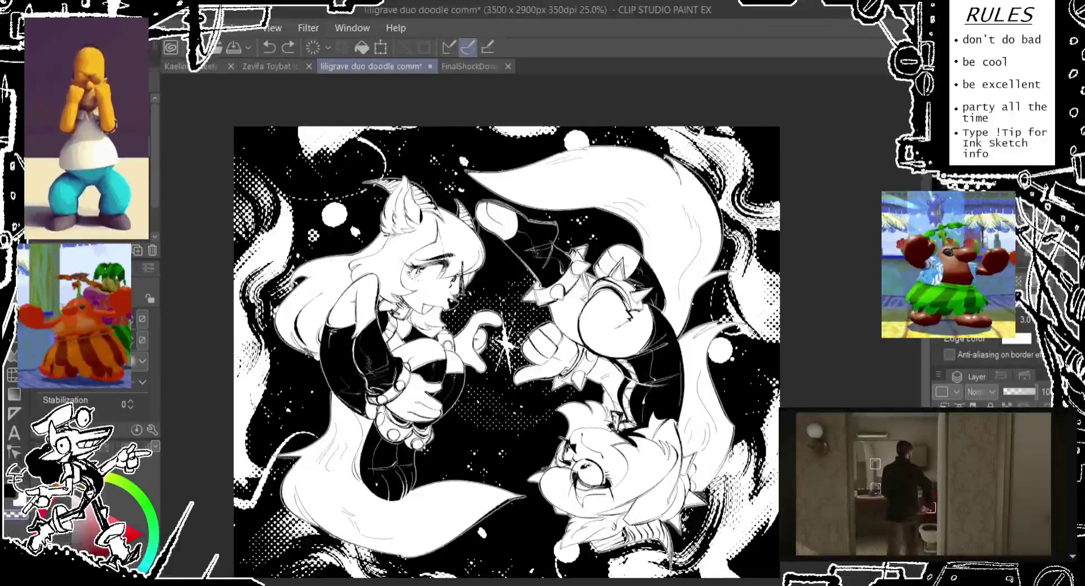
pyautogui.press('g')
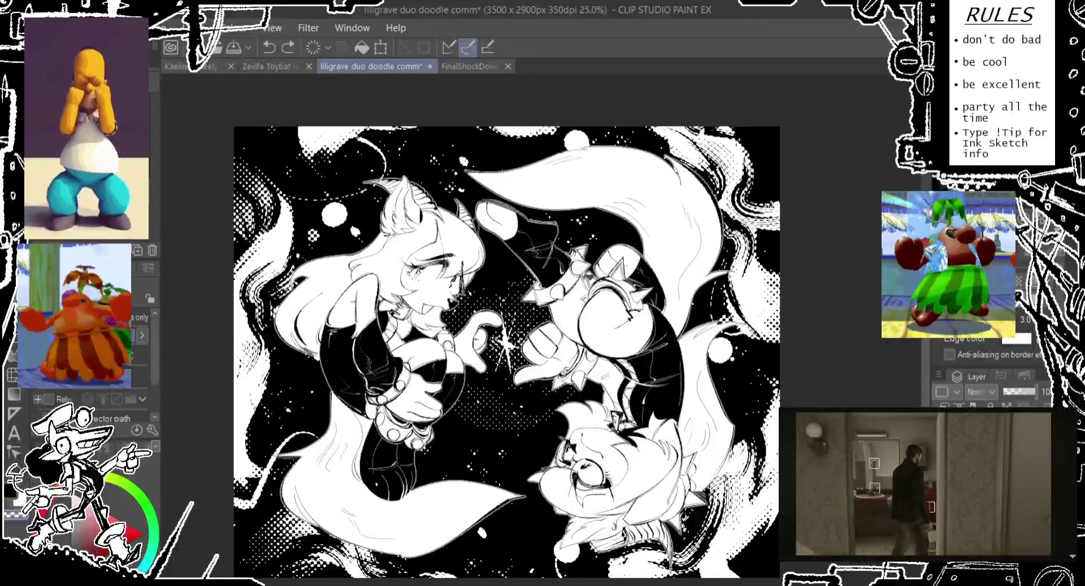
pyautogui.click(585, 281)
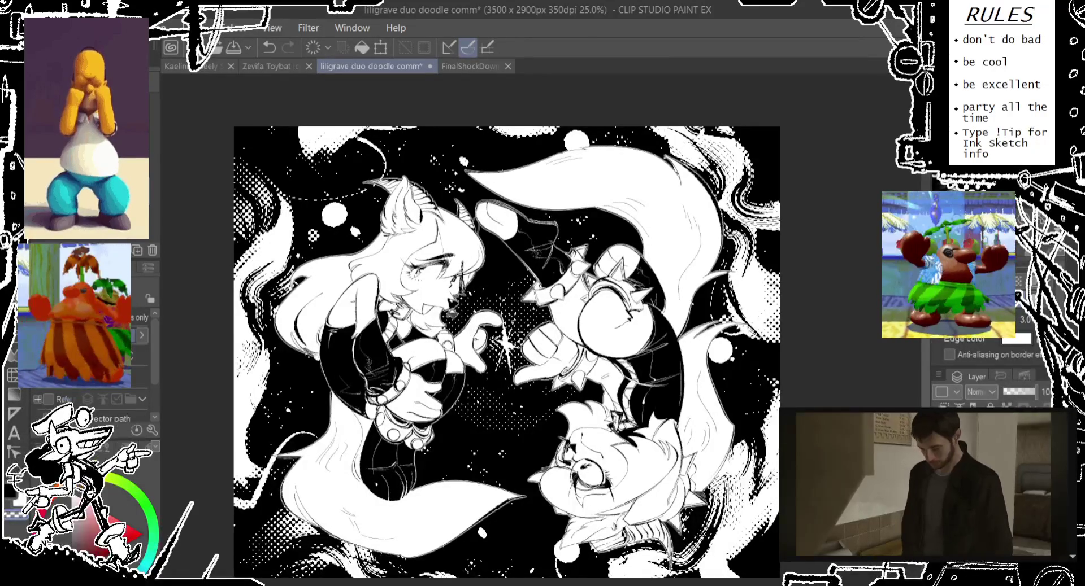
# Step: Undo the fill and the small stray marks near the arms and cuffs
pyautogui.hotkey('ctrl', 'z')
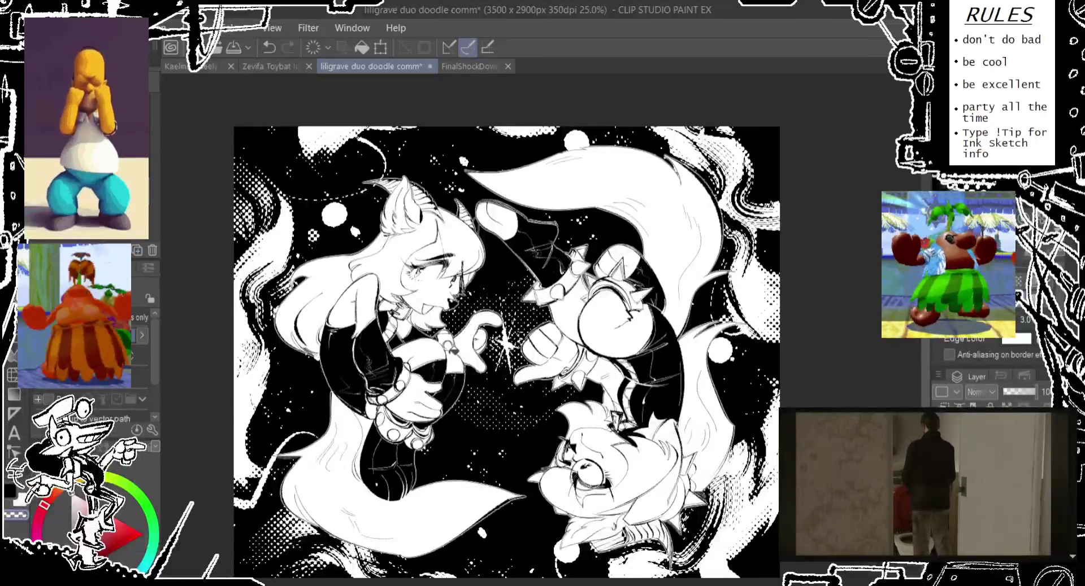
pyautogui.hotkey('ctrl', 'z')
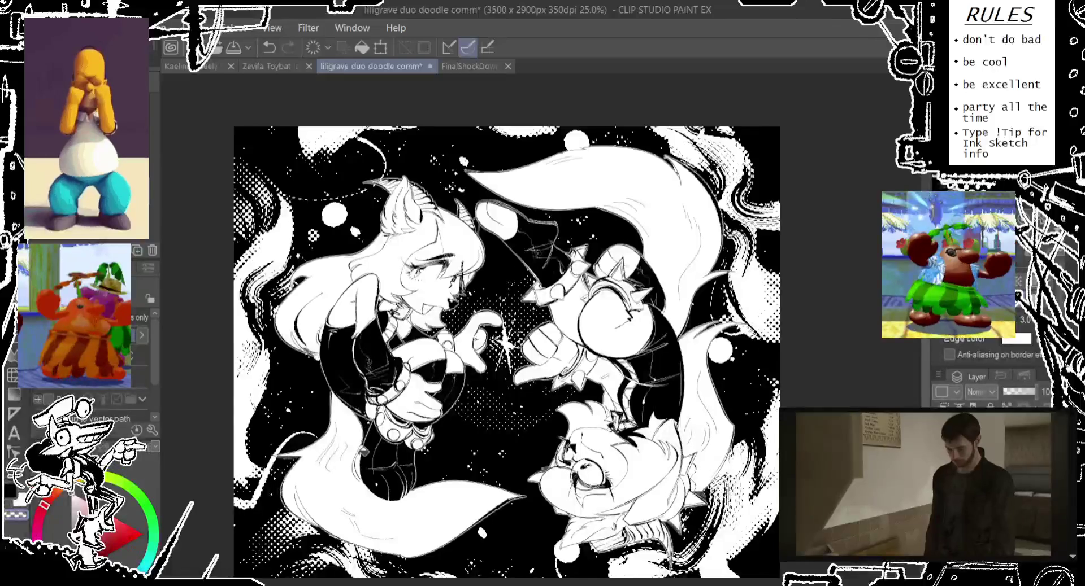
pyautogui.hotkey('ctrl', 'z')
pyautogui.hotkey('ctrl', 'z')
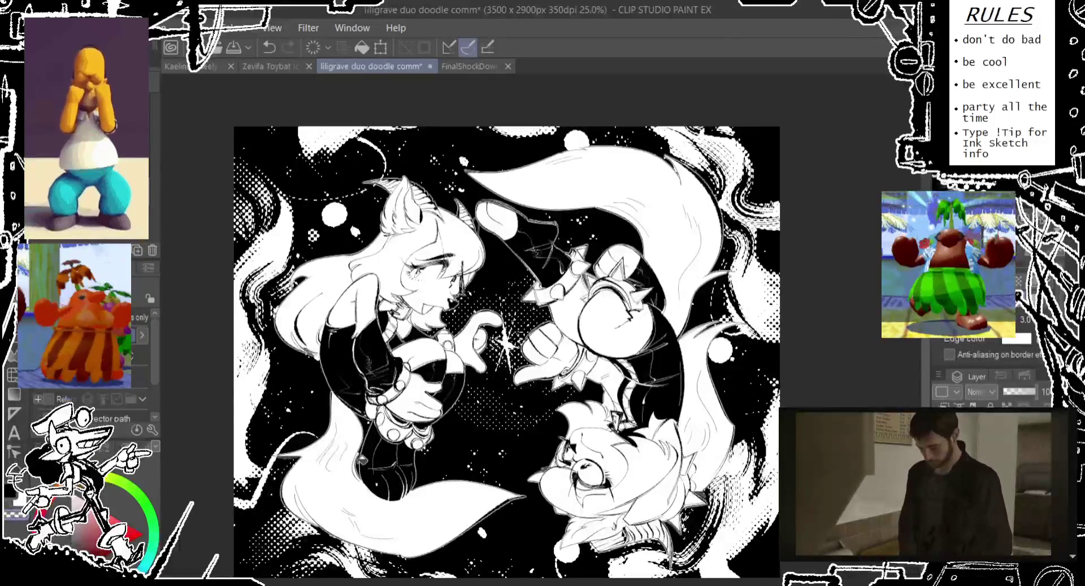
pyautogui.hotkey('ctrl', 'z')
pyautogui.hotkey('ctrl', 'z')
pyautogui.hotkey('ctrl', 'z')
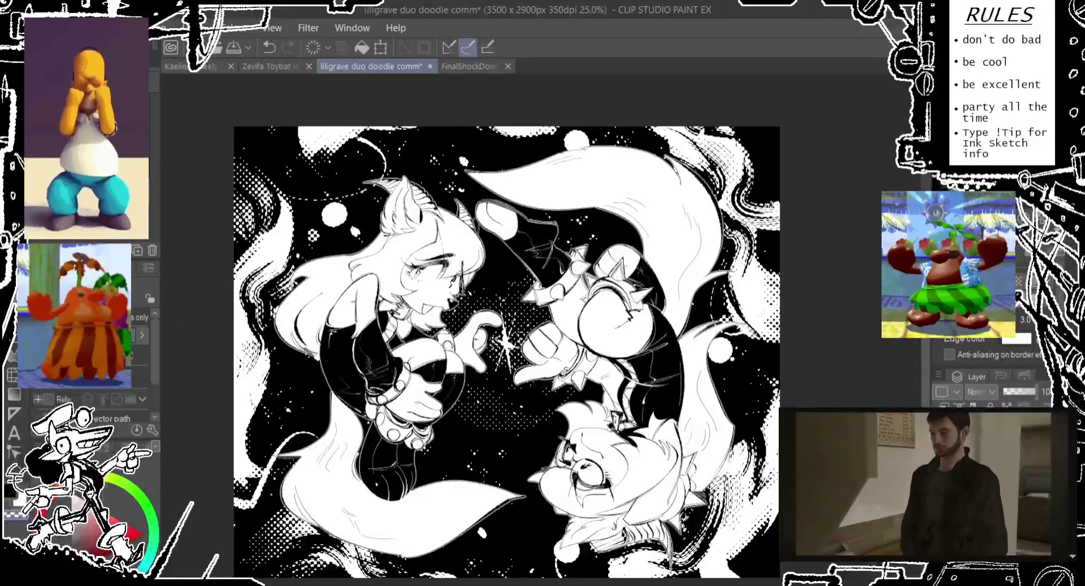
pyautogui.hotkey('ctrl', 'z')
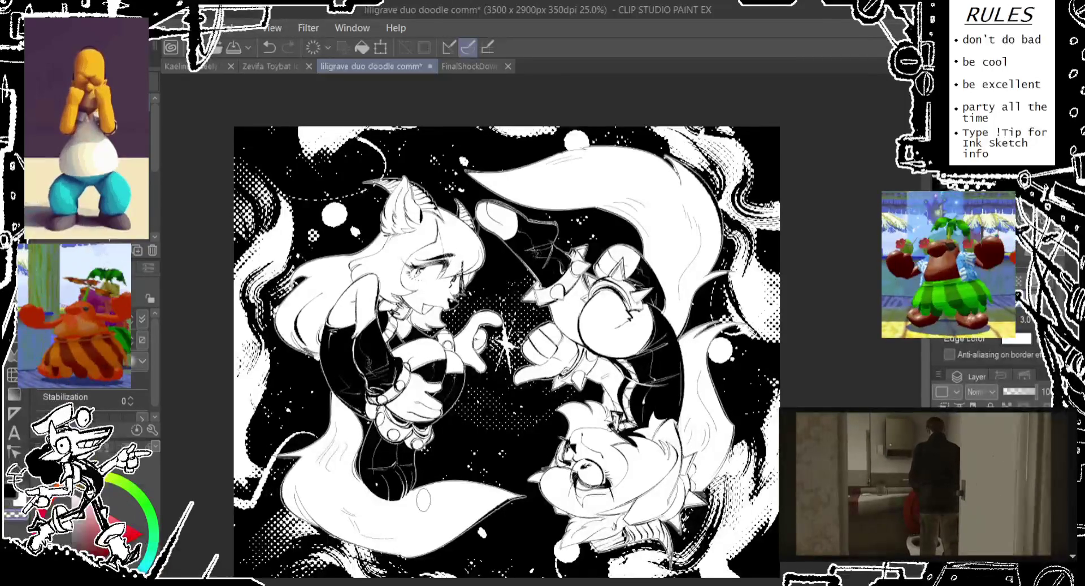
# Step: Cycle through the airbrush, fill, pen and eraser tools, ending on the airbrush
pyautogui.press('b')
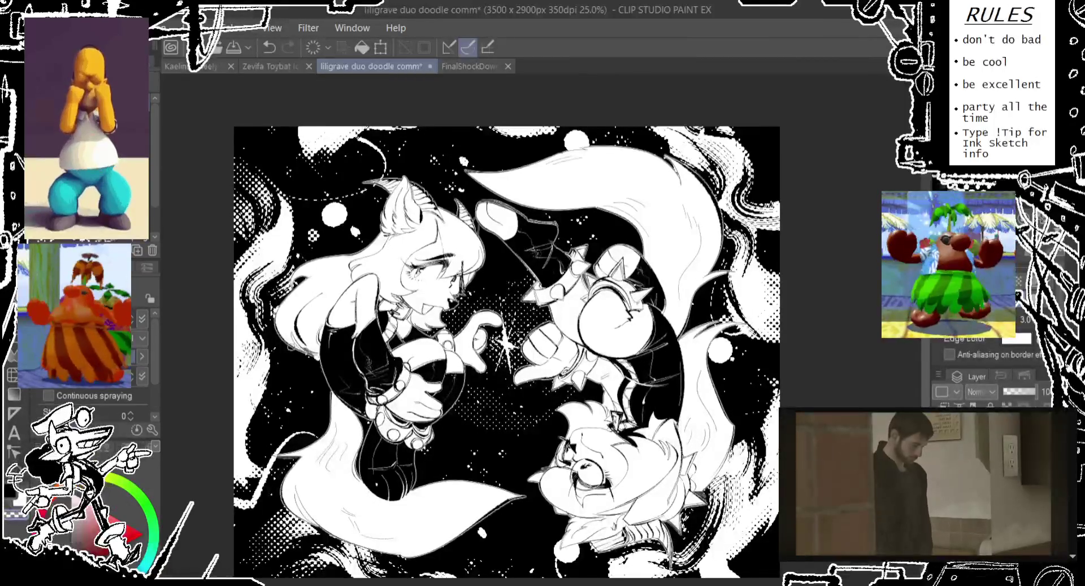
pyautogui.press('g')
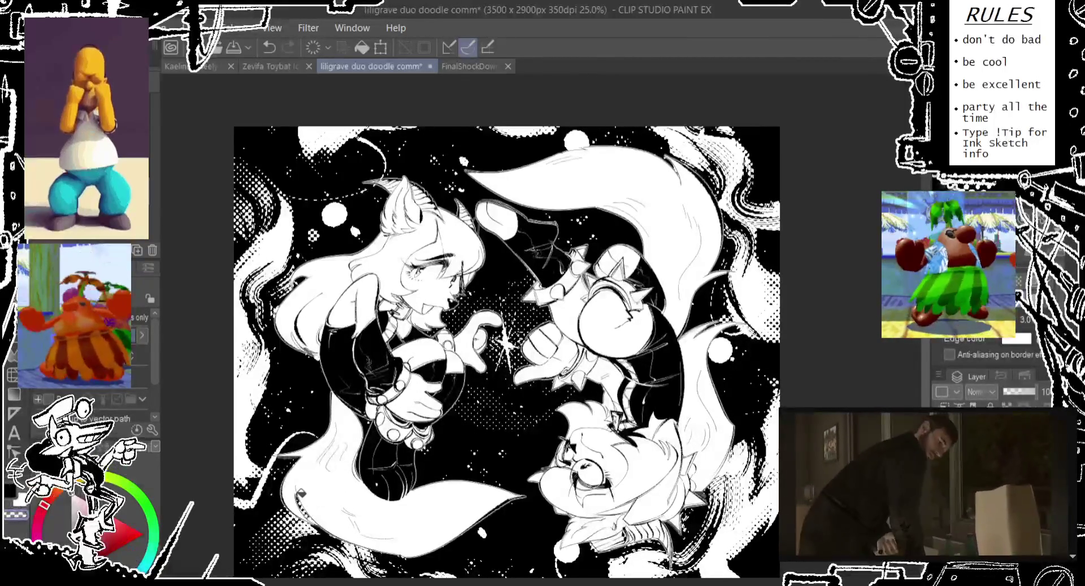
pyautogui.press('p')
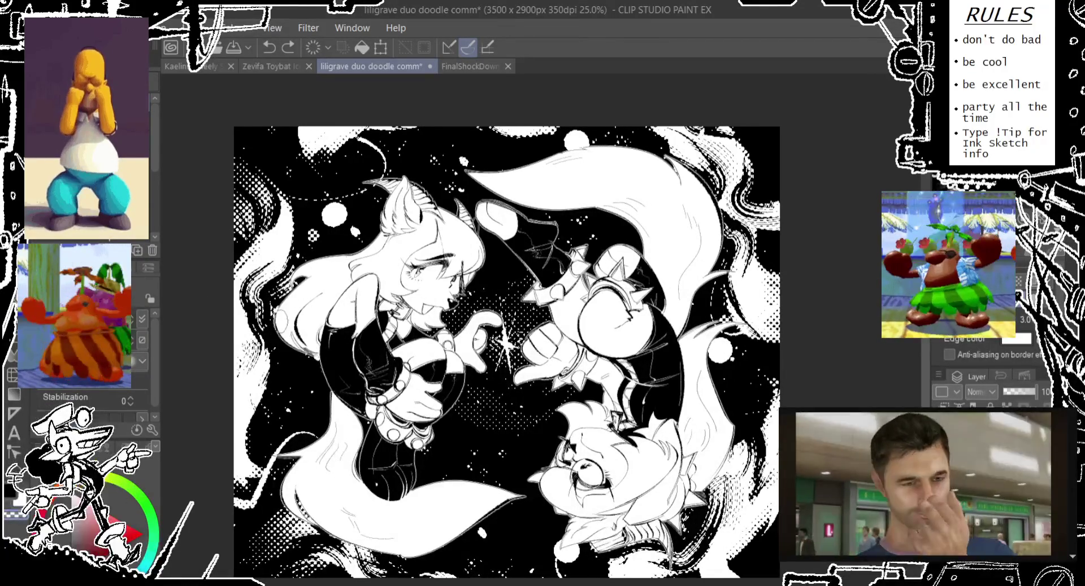
pyautogui.press('e')
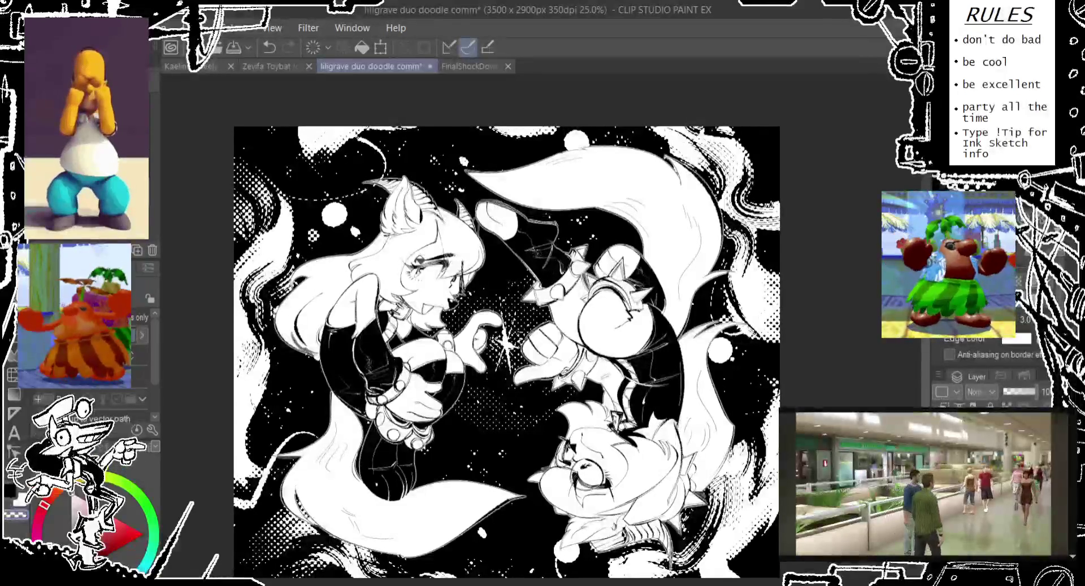
pyautogui.press('p')
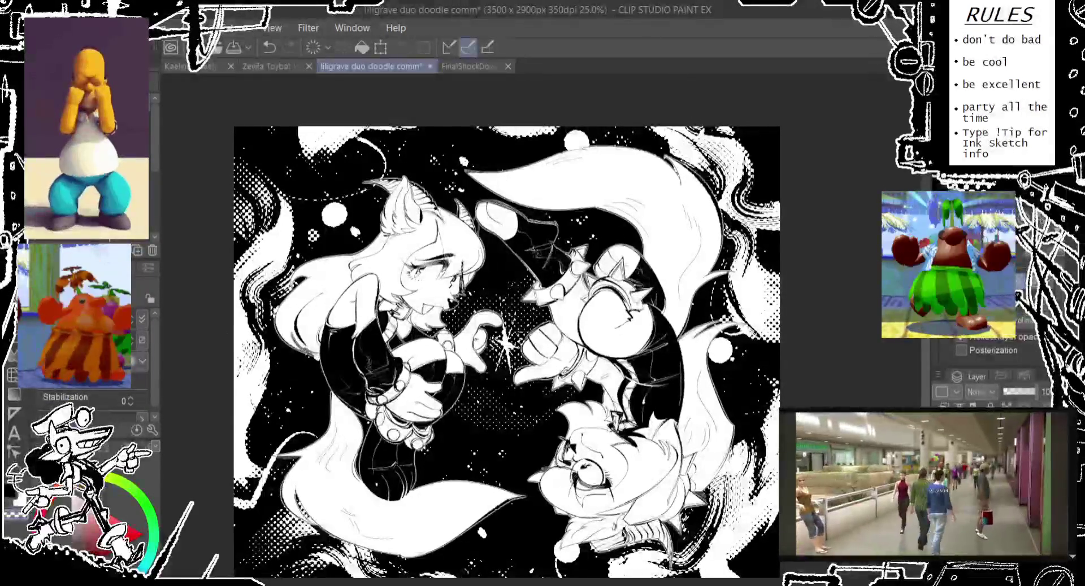
pyautogui.press('b')
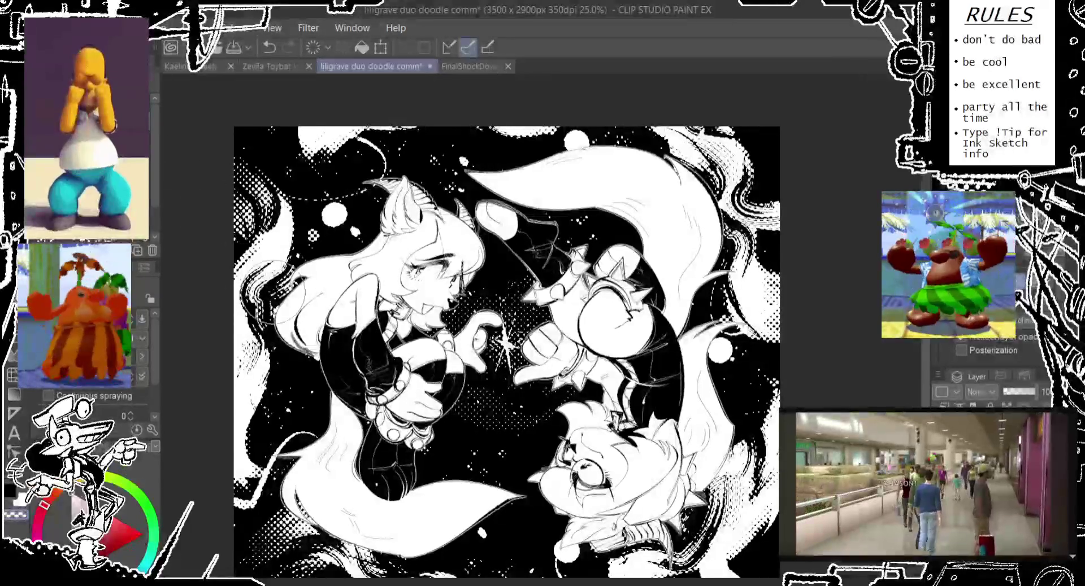
# Step: Try spray strokes around the hands and white strokes by the face, then remove them
pyautogui.hotkey('ctrl', 'z')
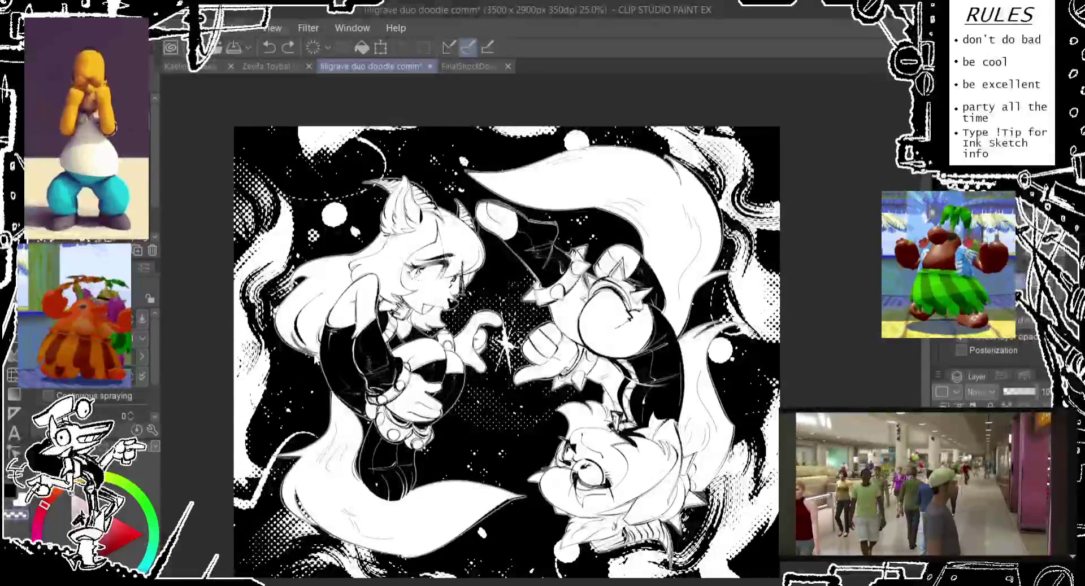
pyautogui.moveTo(314, 357); pyautogui.dragTo(398, 331)
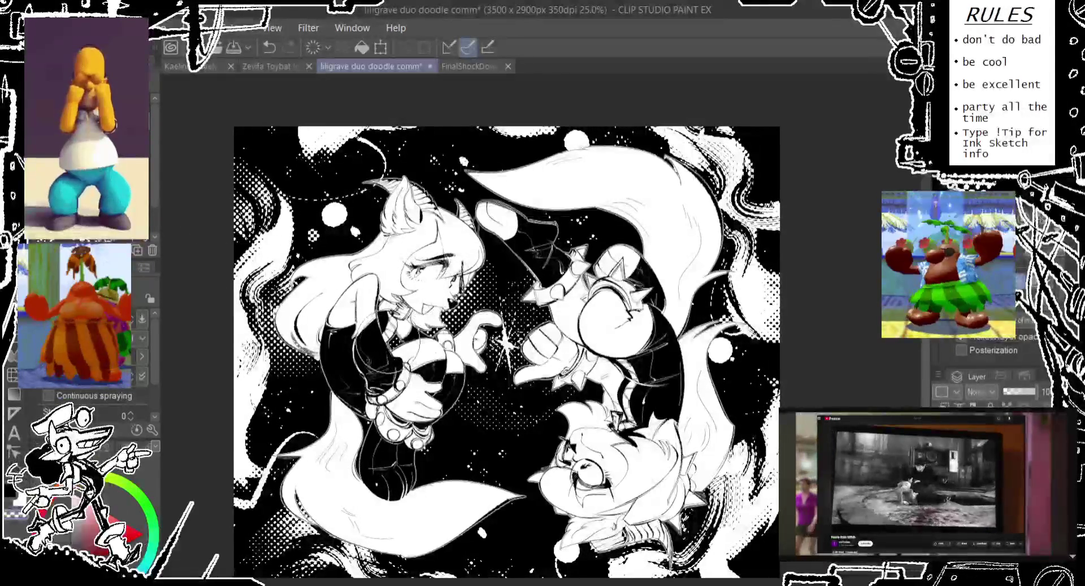
pyautogui.hotkey('ctrl', 'z')
pyautogui.moveTo(407, 266)
pyautogui.mouseDown()
pyautogui.moveTo(457, 336)
pyautogui.moveTo(471, 322)
pyautogui.mouseUp()
pyautogui.hotkey('ctrl', 'z')
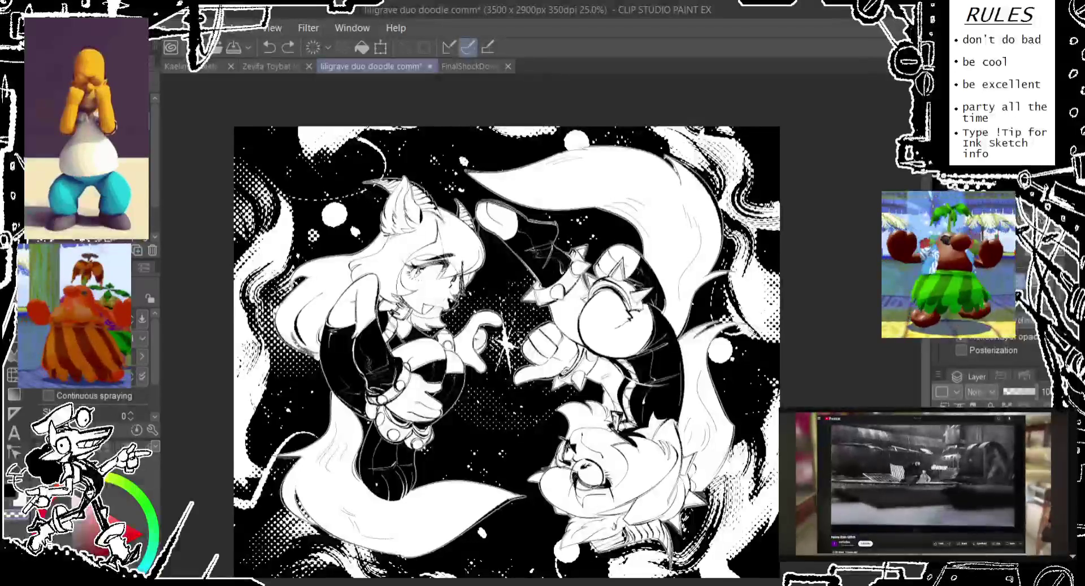
pyautogui.hotkey('ctrl', 'z')
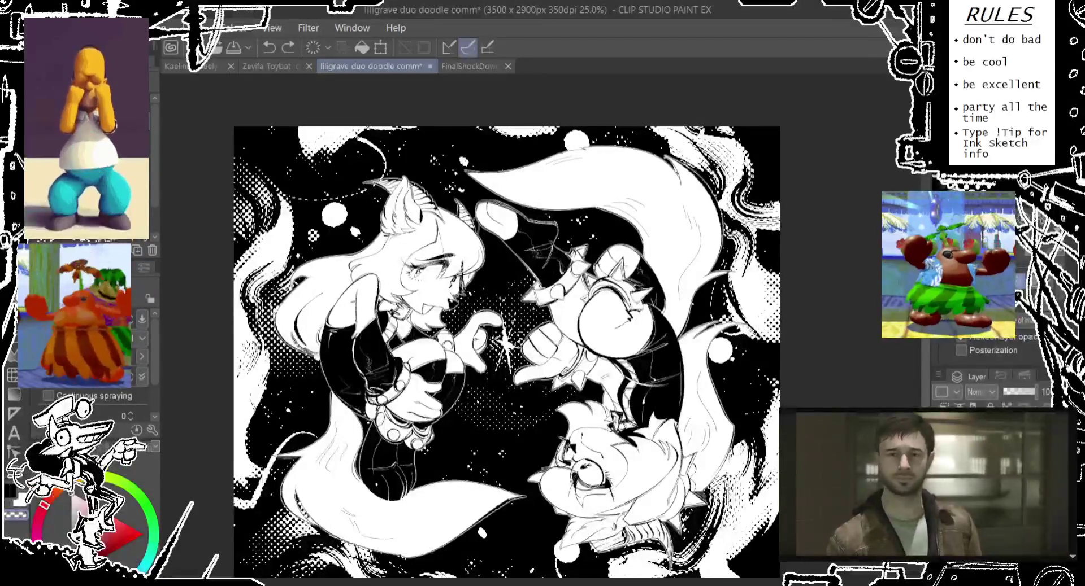
# Step: Compare halftone and hatching versions, keeping the crosshatch tones and sparkle marks
pyautogui.hotkey('ctrl', 'y')
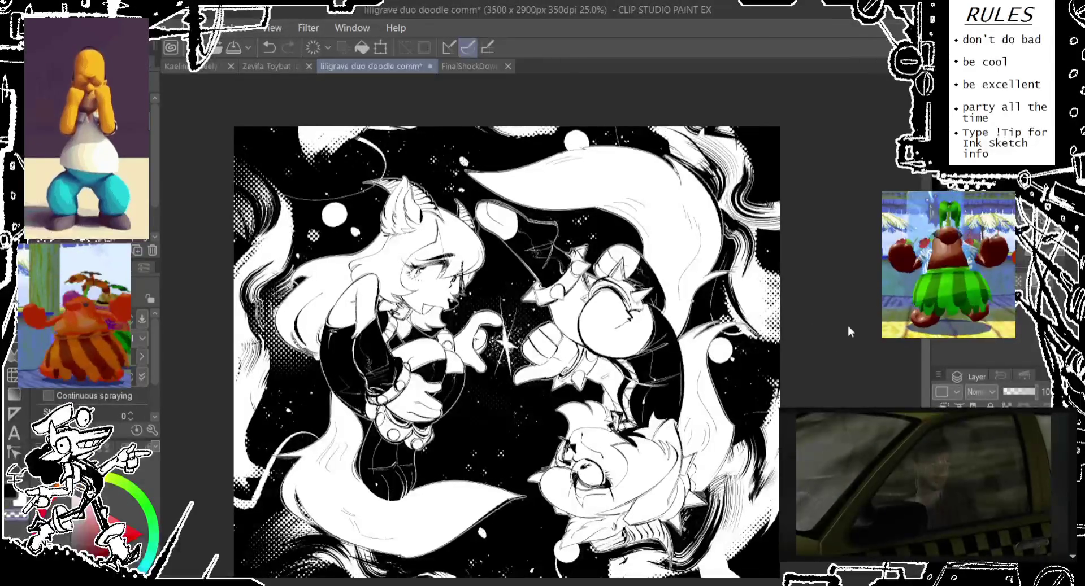
pyautogui.hotkey('ctrl', 'z')
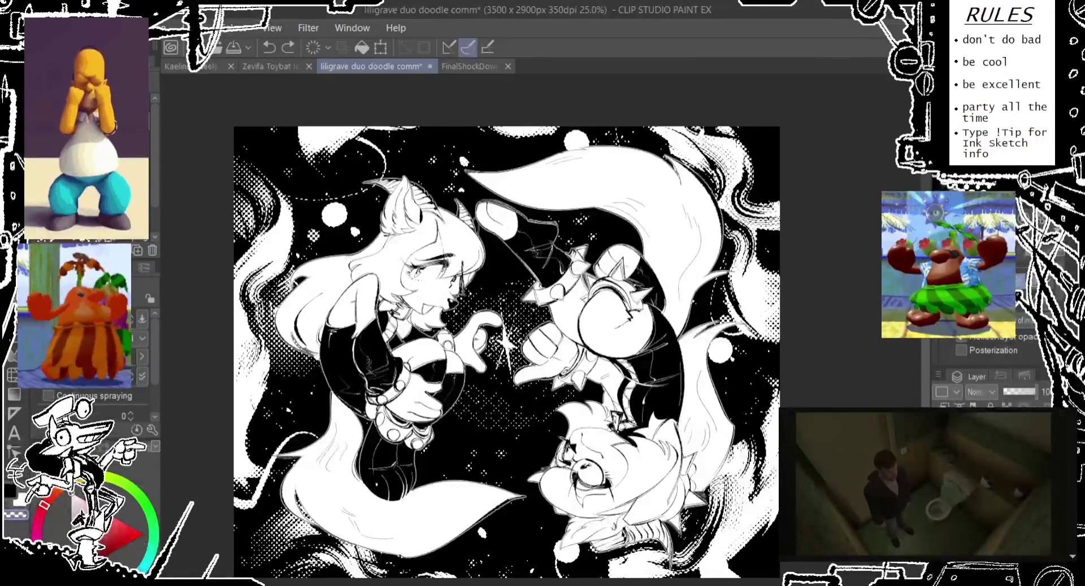
pyautogui.hotkey('ctrl', 'y')
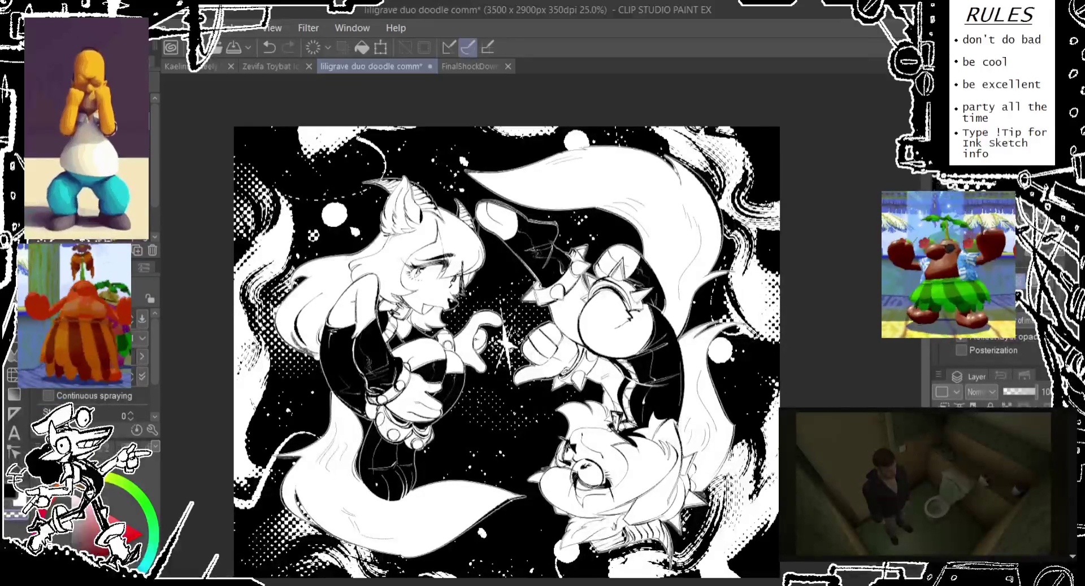
pyautogui.hotkey('ctrl', 'z')
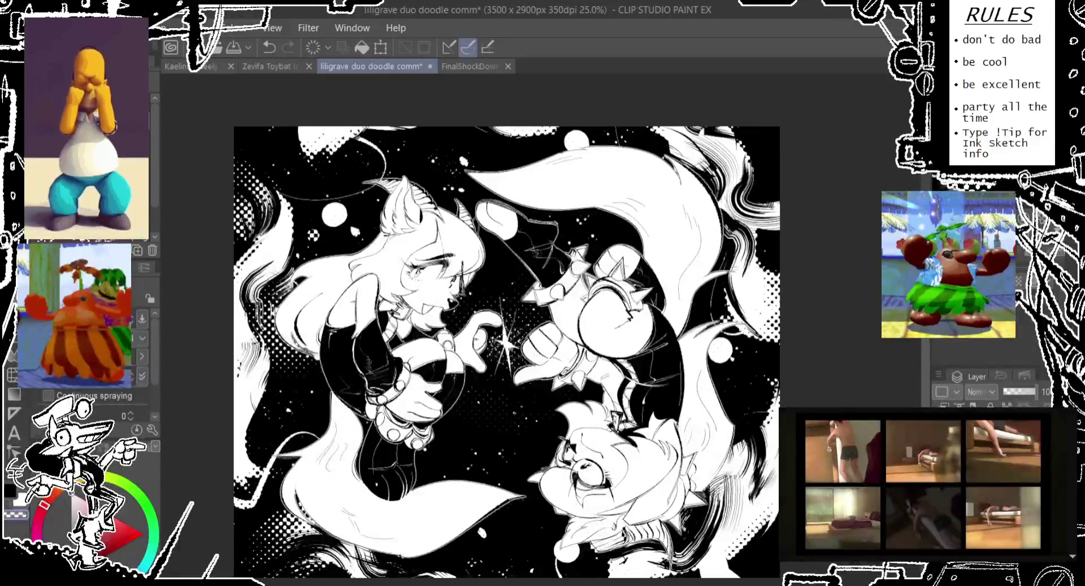
pyautogui.hotkey('ctrl', 'z')
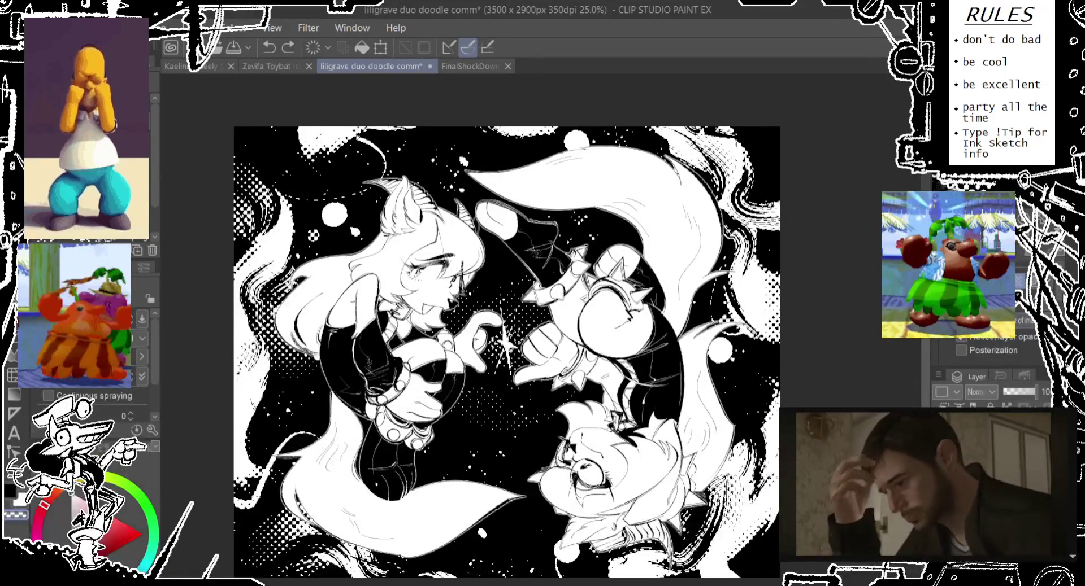
pyautogui.scroll(-3, 983, 351)
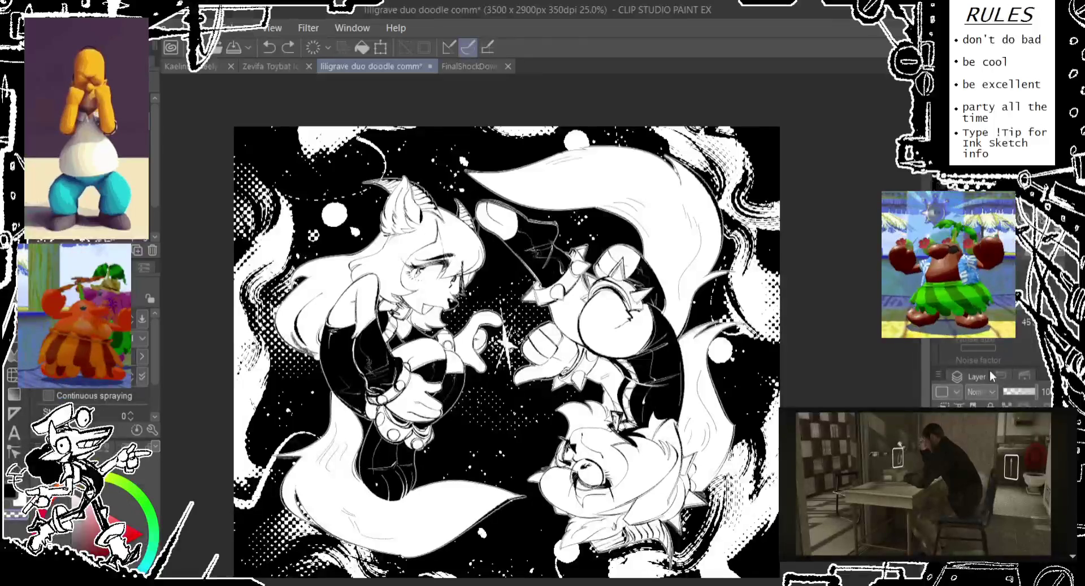
pyautogui.hotkey('ctrl', 'y')
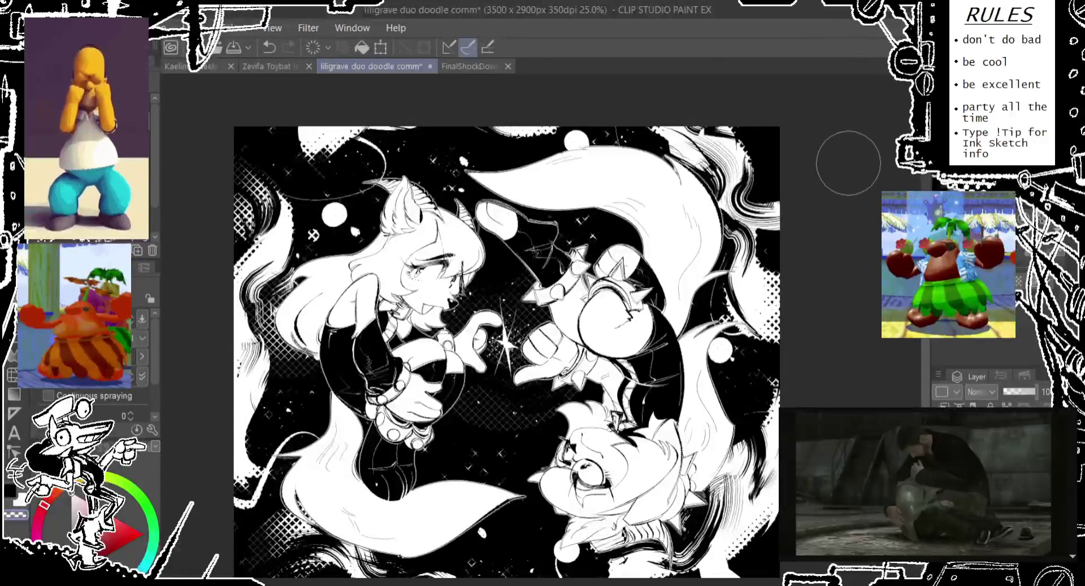
pyautogui.scroll(1, 225, 243)
pyautogui.scroll(2, 225, 243)
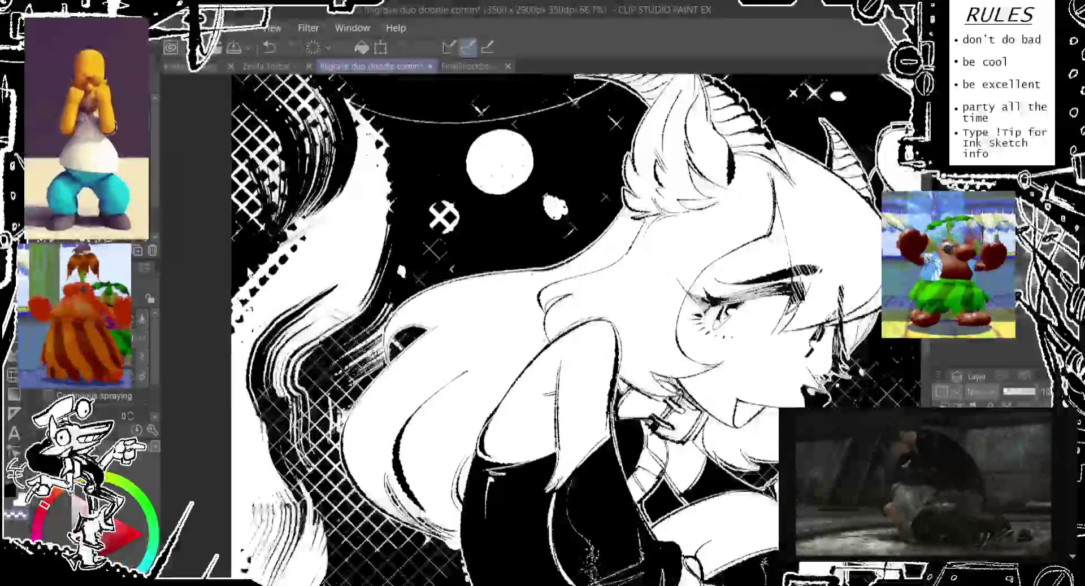
pyautogui.scroll(2, 271, 305)
pyautogui.scroll(-1, 287, 325)
pyautogui.scroll(-2, 271, 311)
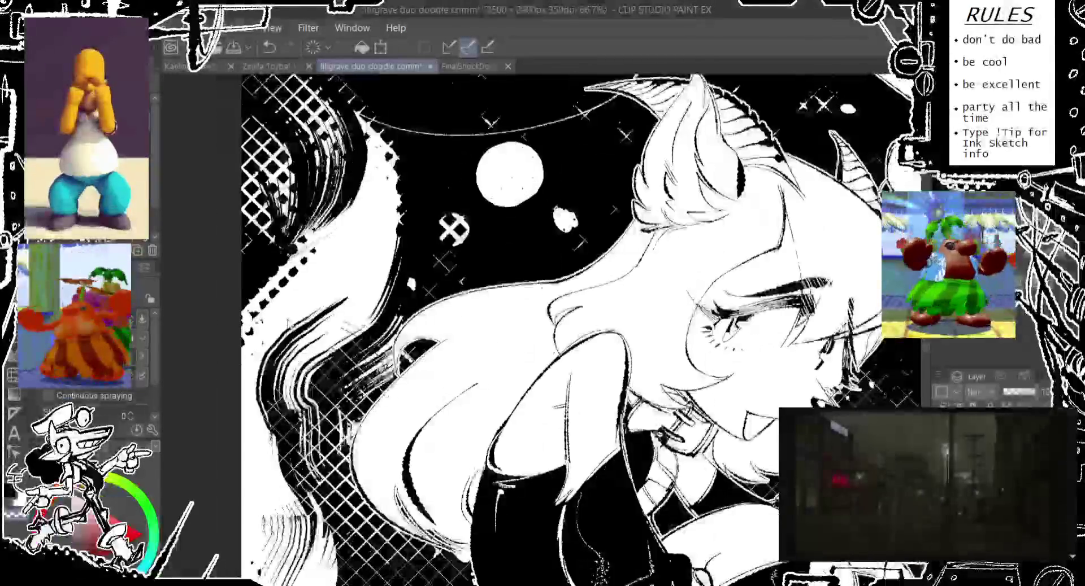
pyautogui.scroll(-1, 242, 283)
pyautogui.scroll(-1, 216, 259)
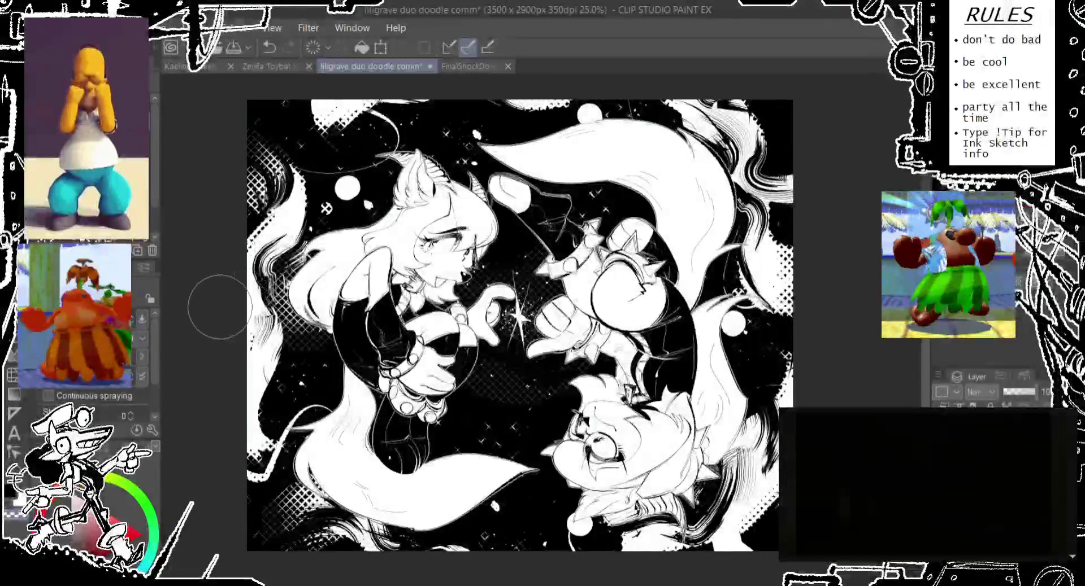
pyautogui.scroll(1, 221, 311)
pyautogui.scroll(2, 265, 283)
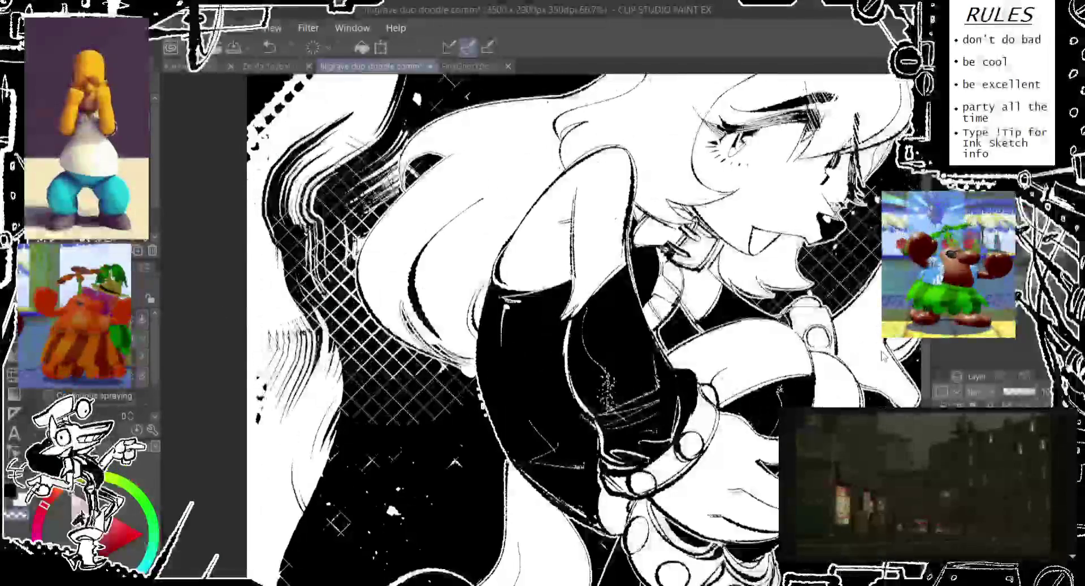
pyautogui.scroll(1, 509, 282)
pyautogui.scroll(1, 559, 252)
pyautogui.scroll(-1, 559, 253)
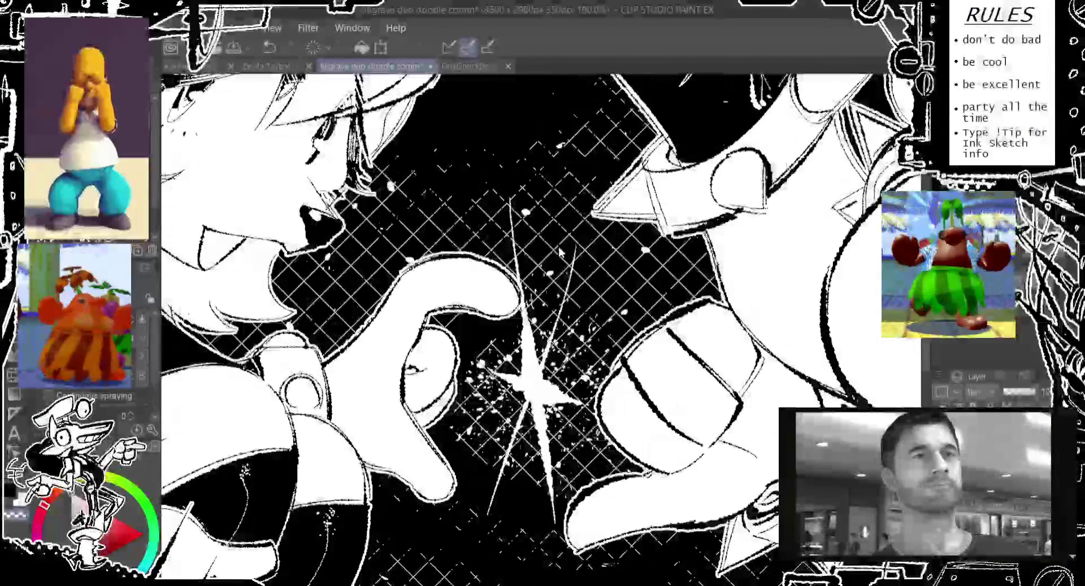
pyautogui.scroll(-2, 562, 252)
pyautogui.scroll(-2, 565, 250)
pyautogui.scroll(1, 565, 251)
pyautogui.scroll(-1, 564, 250)
pyautogui.scroll(1, 608, 138)
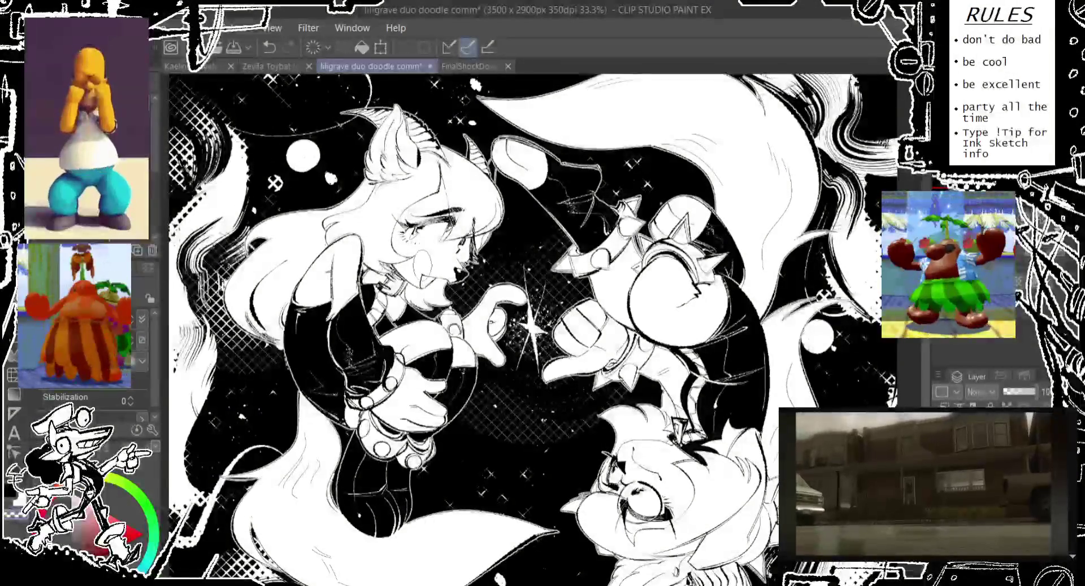
pyautogui.scroll(-1, 607, 138)
pyautogui.scroll(-1, 526, 254)
pyautogui.scroll(1, 525, 254)
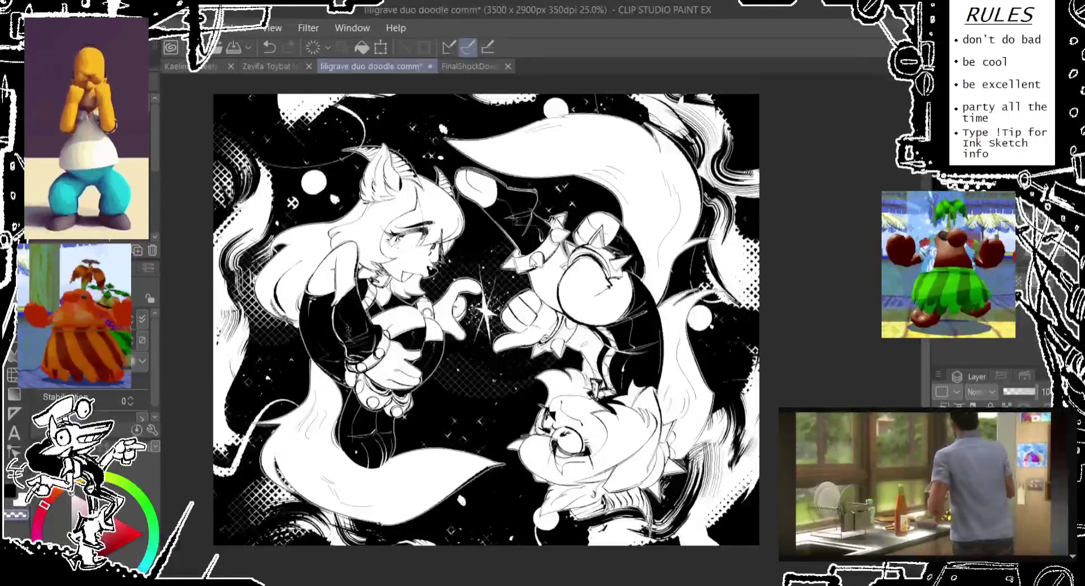
pyautogui.press('b')
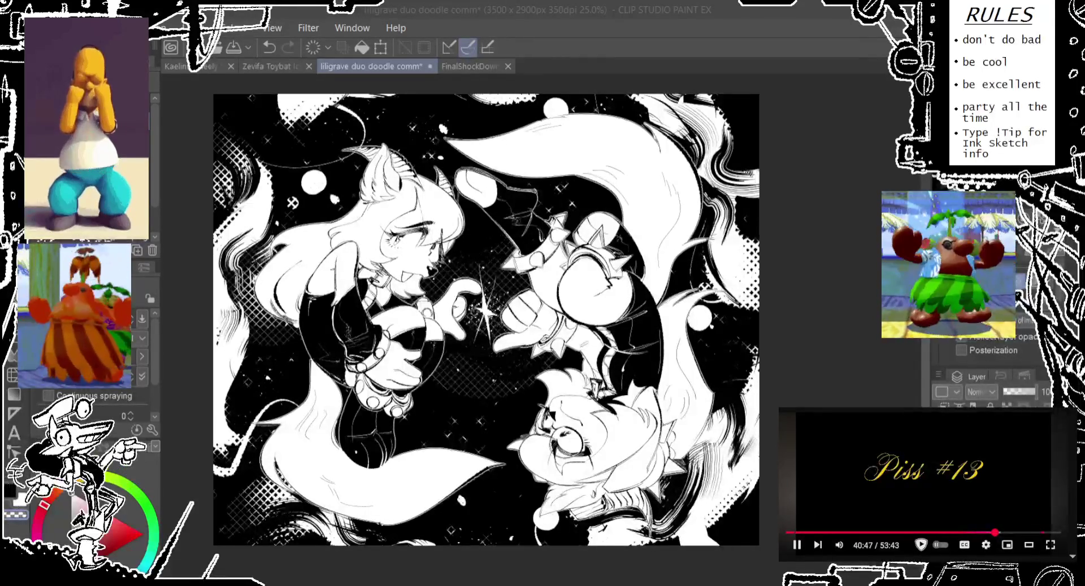
# Step: Discard a trial circle around the sparkle and touch up the left character's hair
pyautogui.moveTo(486, 316)
pyautogui.mouseDown()
pyautogui.moveTo(494, 306)
pyautogui.moveTo(526, 354)
pyautogui.mouseUp()
pyautogui.hotkey('ctrl', 'z')
pyautogui.hotkey('ctrl', 'z')
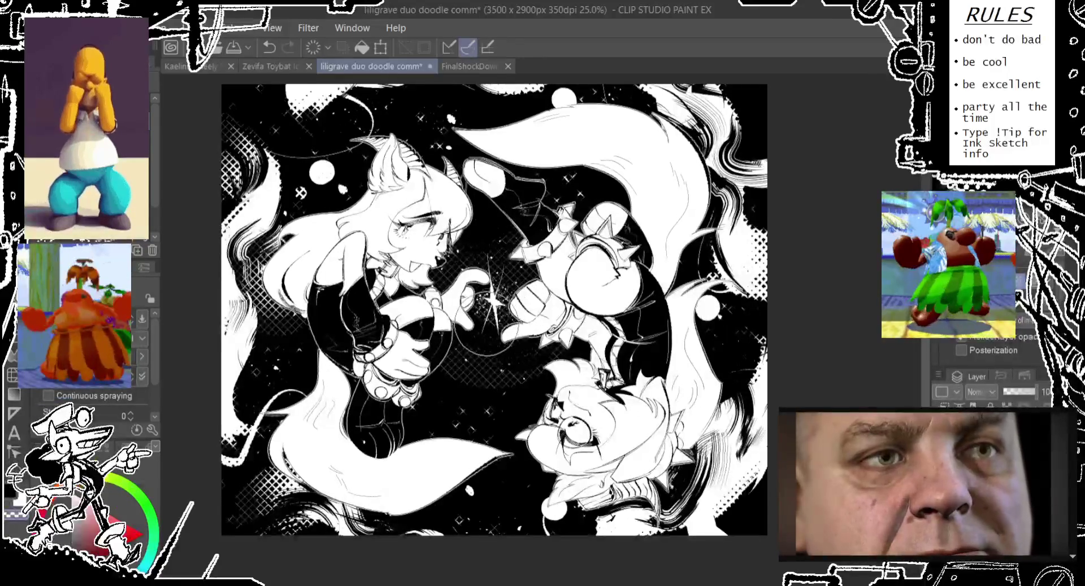
pyautogui.moveTo(168, 153); pyautogui.dragTo(162, 168)
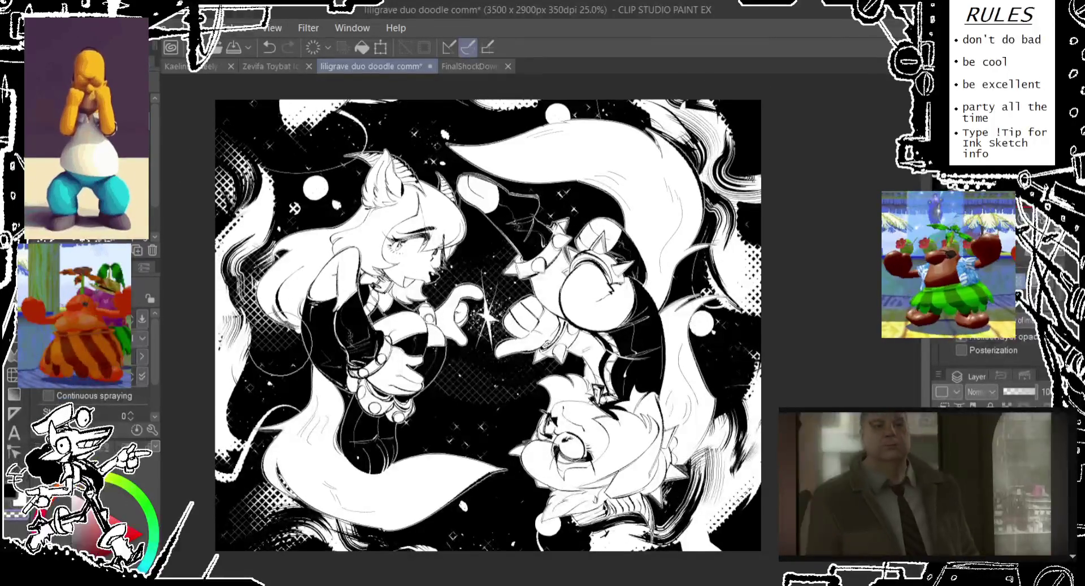
pyautogui.moveTo(243, 322); pyautogui.dragTo(290, 349)
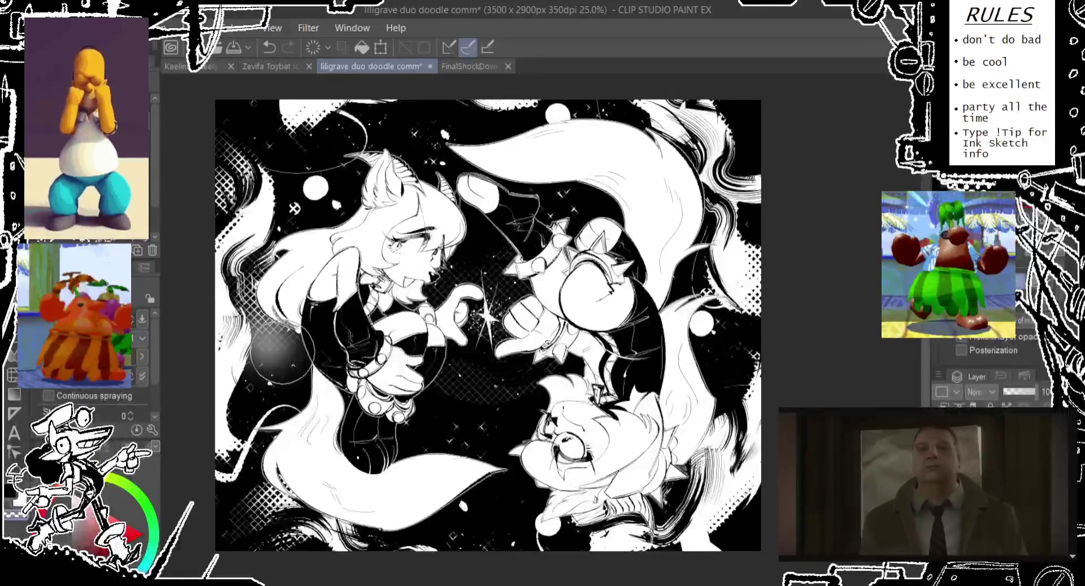
pyautogui.scroll(-2, 1021, 320)
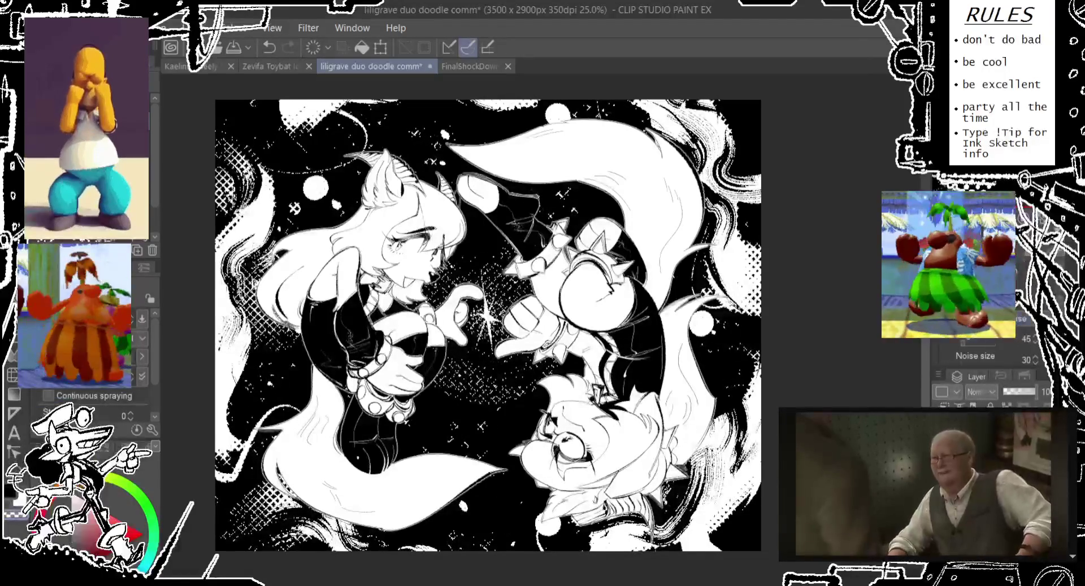
# Step: Spray dot texture around the central sparkle and into the top-left background
pyautogui.moveTo(480, 333); pyautogui.dragTo(531, 316)
pyautogui.hotkey('ctrl', 'z')
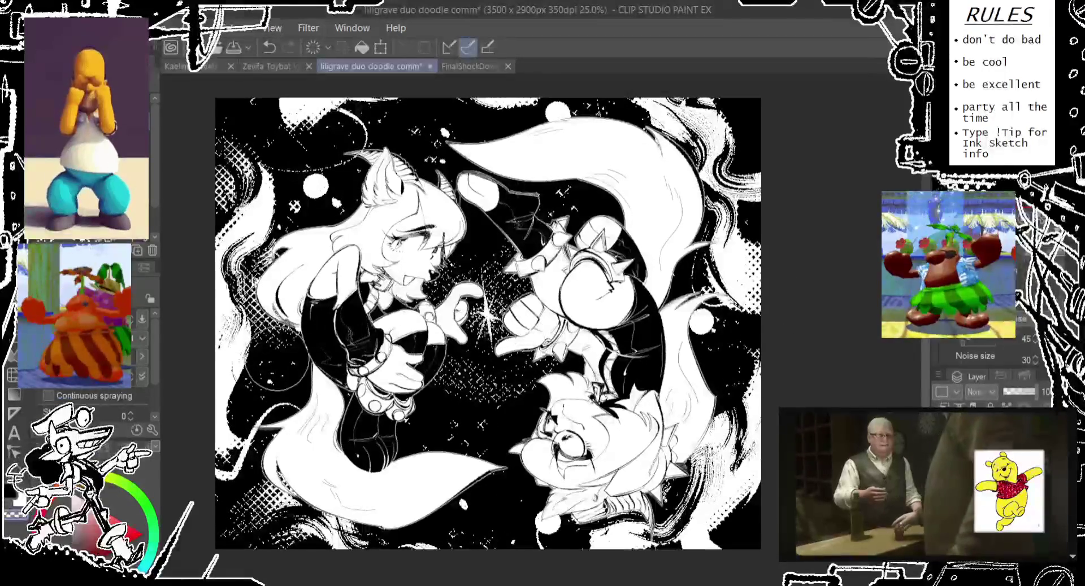
pyautogui.moveTo(475, 322)
pyautogui.mouseDown()
pyautogui.moveTo(483, 315)
pyautogui.moveTo(446, 282)
pyautogui.moveTo(450, 377)
pyautogui.mouseUp()
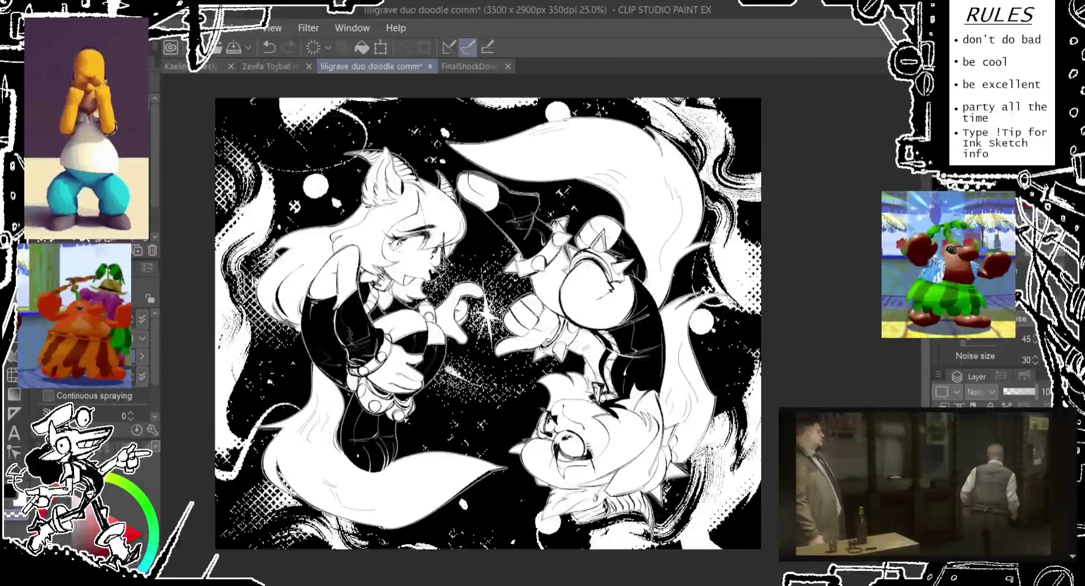
pyautogui.hotkey('ctrl', 'z')
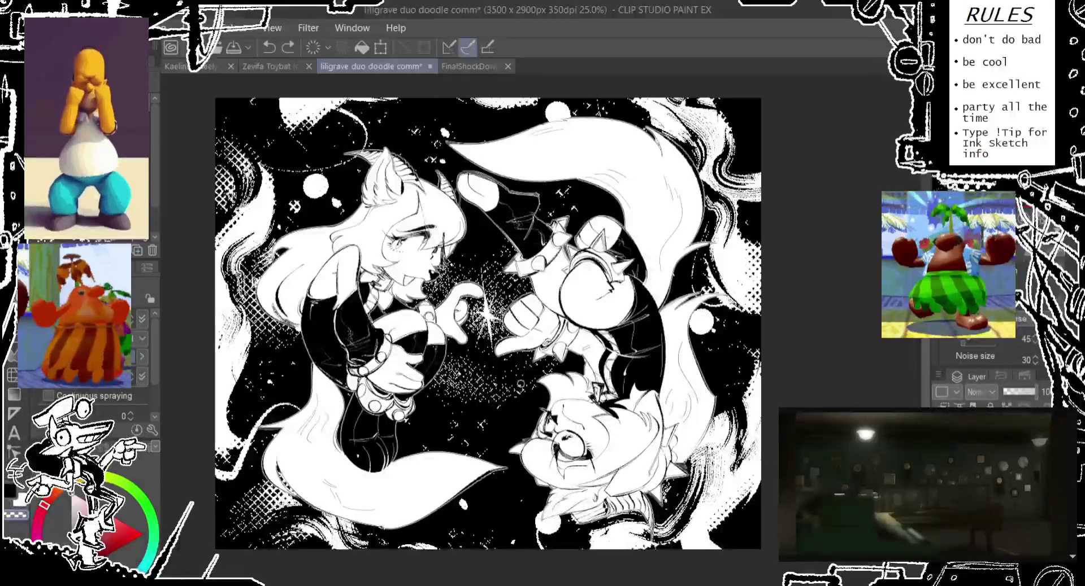
pyautogui.moveTo(486, 322); pyautogui.dragTo(480, 327)
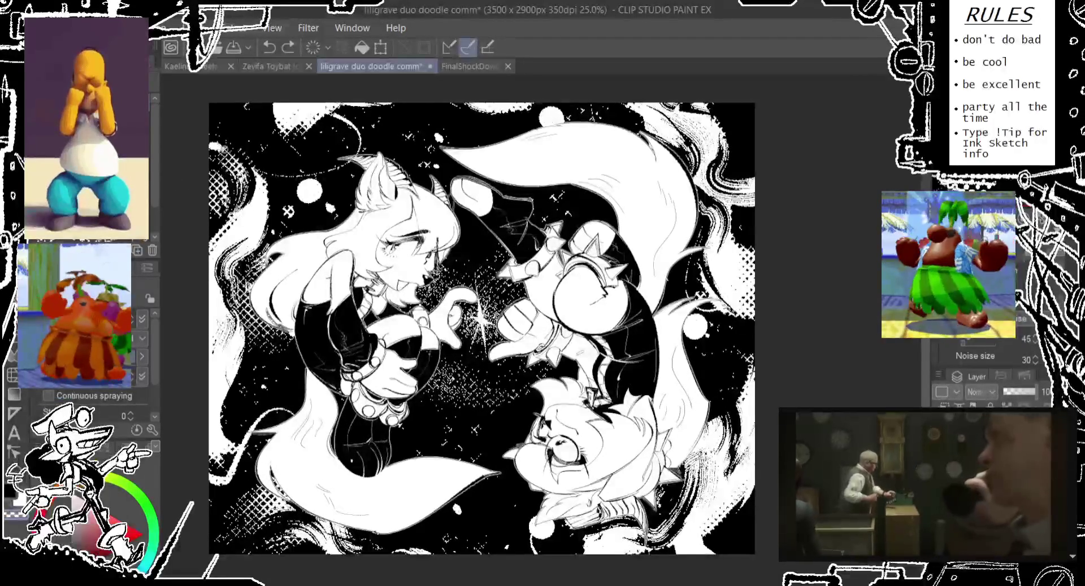
pyautogui.moveTo(229, 170)
pyautogui.mouseDown()
pyautogui.moveTo(247, 168)
pyautogui.moveTo(226, 175)
pyautogui.moveTo(220, 153)
pyautogui.moveTo(226, 296)
pyautogui.moveTo(257, 280)
pyautogui.moveTo(291, 285)
pyautogui.moveTo(249, 303)
pyautogui.moveTo(220, 398)
pyautogui.moveTo(421, 478)
pyautogui.mouseUp()
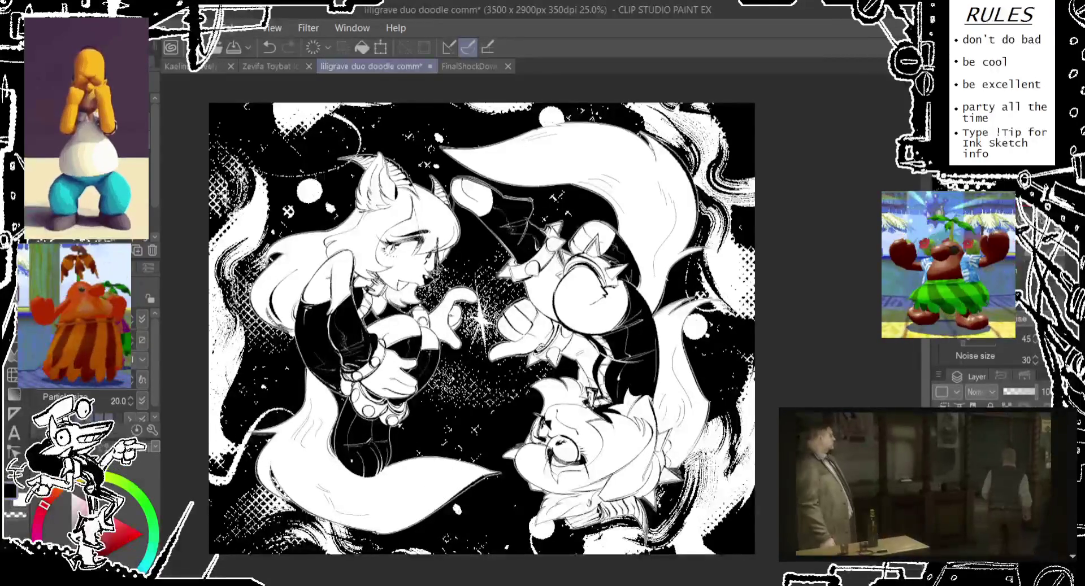
# Step: Speckle the lower character's right side and right white blob, then add a white hair stroke
pyautogui.moveTo(706, 372)
pyautogui.mouseDown()
pyautogui.moveTo(712, 509)
pyautogui.moveTo(695, 430)
pyautogui.moveTo(616, 542)
pyautogui.moveTo(599, 497)
pyautogui.moveTo(584, 511)
pyautogui.mouseUp()
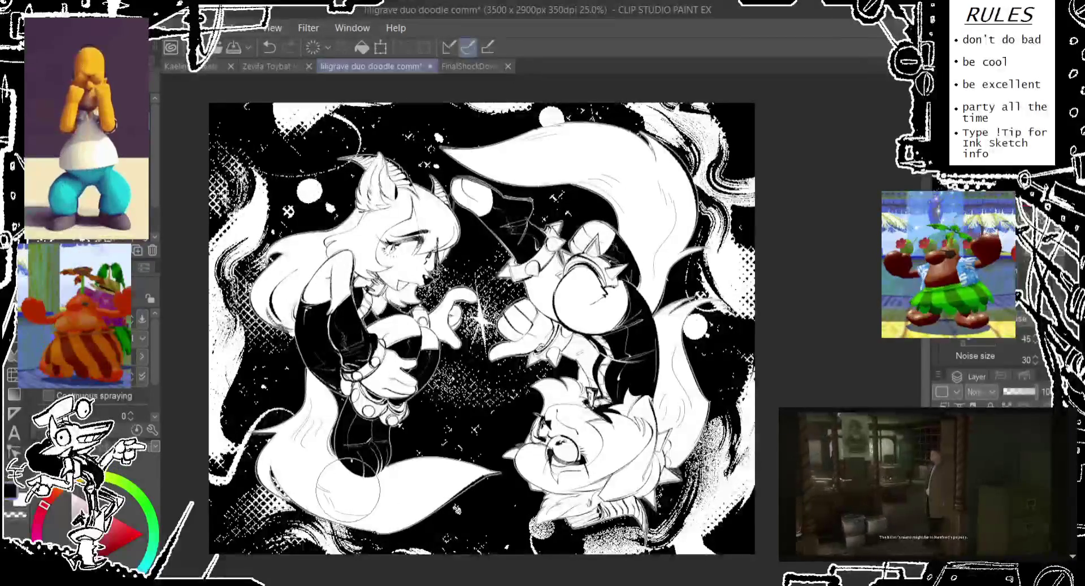
pyautogui.moveTo(339, 508)
pyautogui.mouseDown()
pyautogui.moveTo(294, 497)
pyautogui.moveTo(302, 480)
pyautogui.mouseUp()
pyautogui.hotkey('ctrl', 'z')
pyautogui.hotkey('ctrl', 'z')
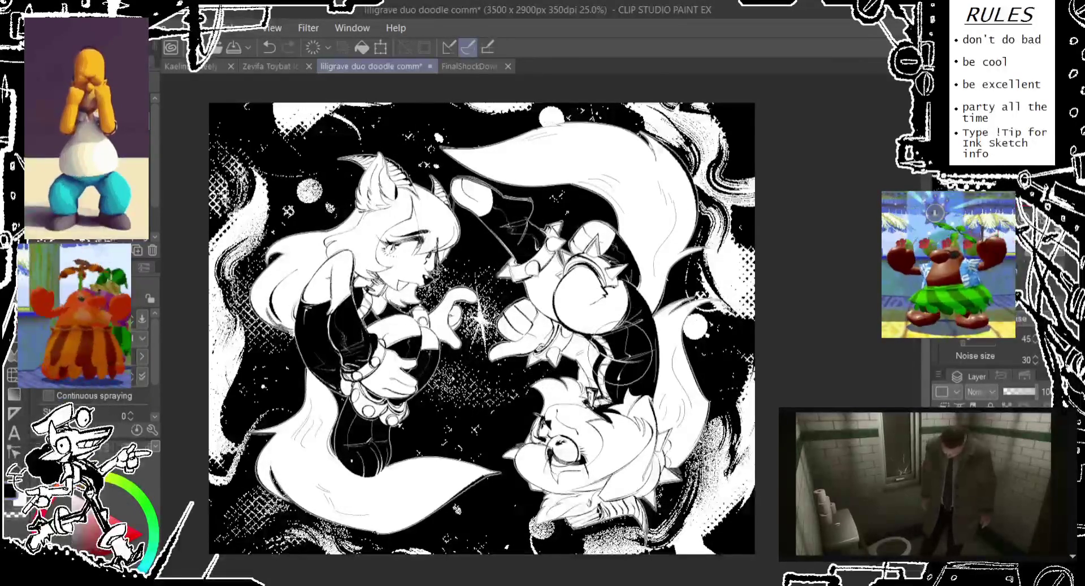
pyautogui.moveTo(678, 328)
pyautogui.mouseDown()
pyautogui.moveTo(706, 288)
pyautogui.moveTo(672, 231)
pyautogui.moveTo(698, 181)
pyautogui.moveTo(526, 150)
pyautogui.moveTo(574, 148)
pyautogui.mouseUp()
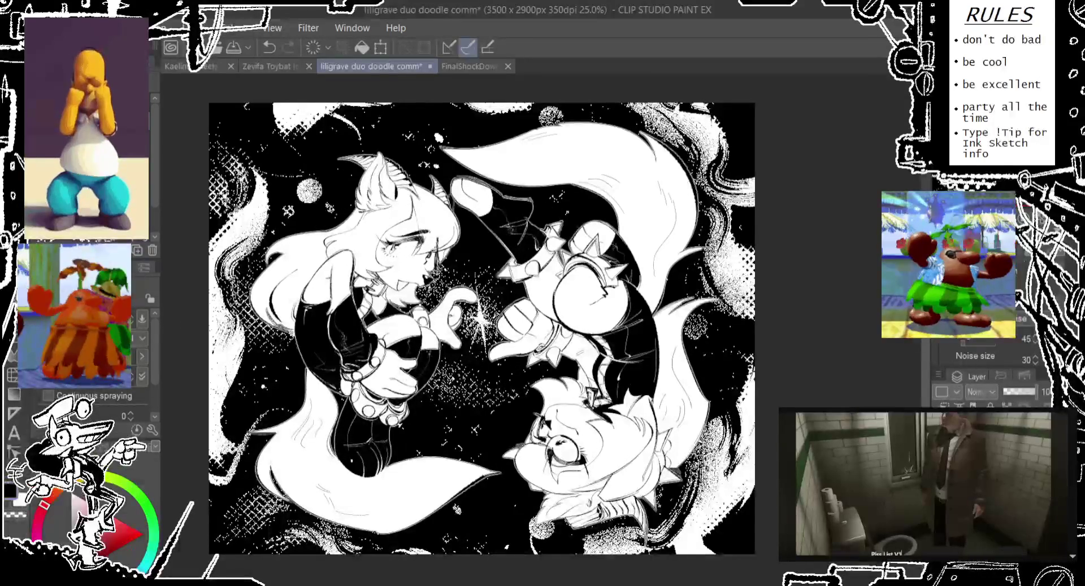
pyautogui.press('p')
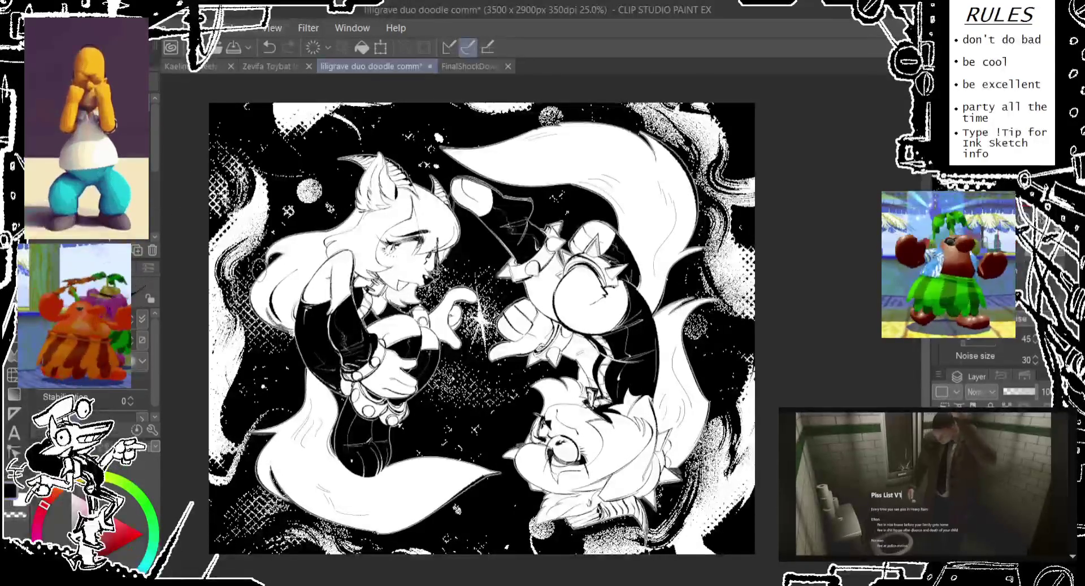
pyautogui.moveTo(263, 290); pyautogui.dragTo(290, 337)
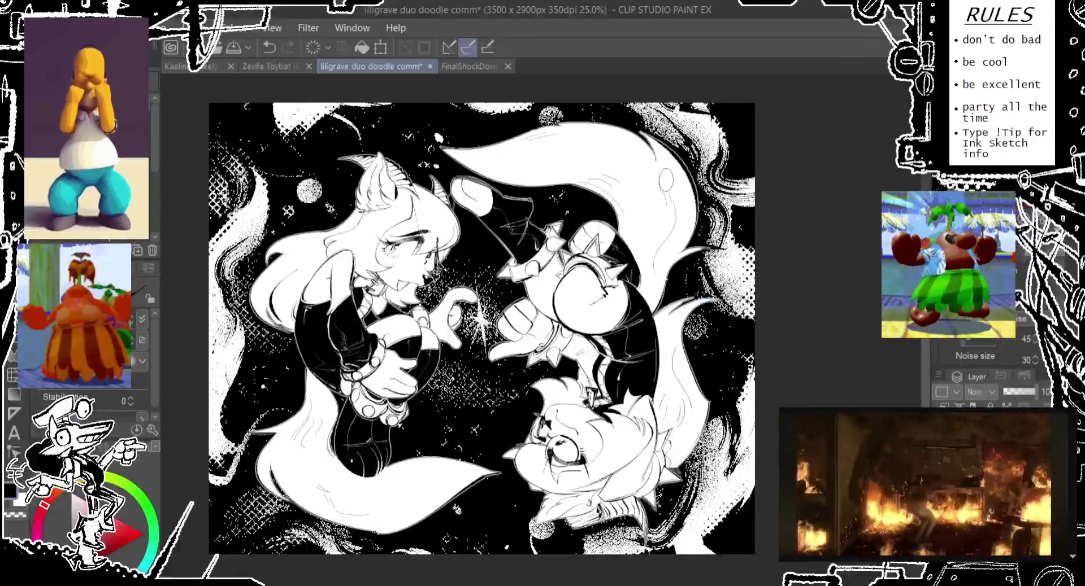
# Step: Step back and forth through small test strokes on the tails to compare them
pyautogui.hotkey('ctrl', 'z')
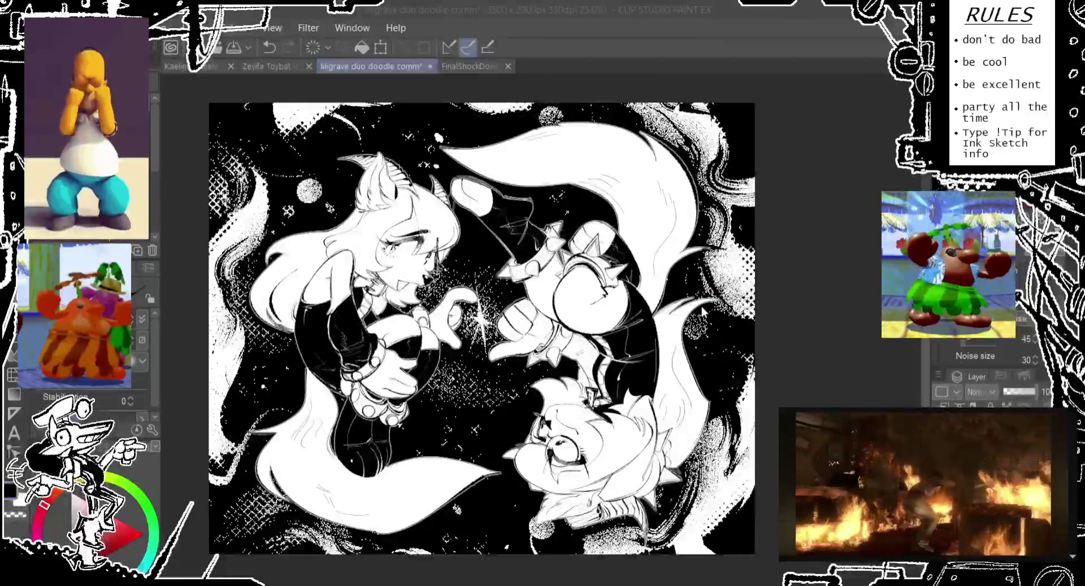
pyautogui.click(713, 300)
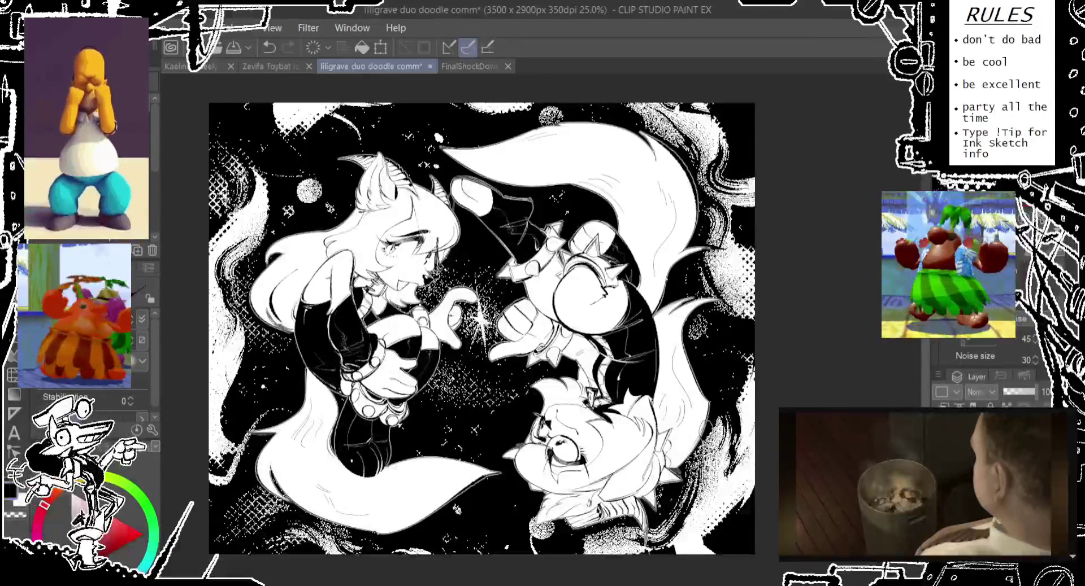
pyautogui.hotkey('ctrl', 'z')
pyautogui.hotkey('ctrl', 'z')
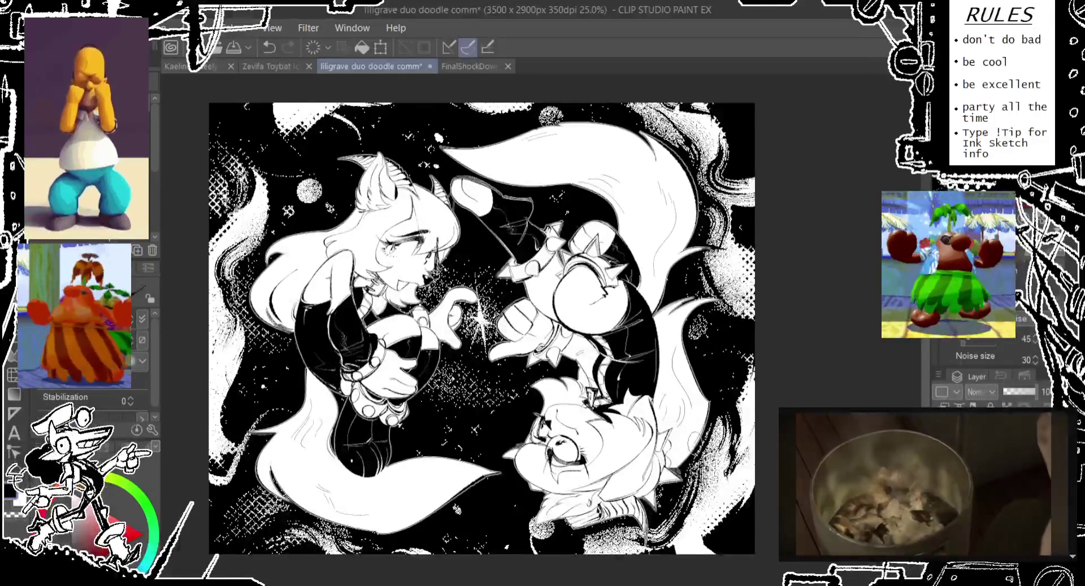
pyautogui.hotkey('ctrl', 'y')
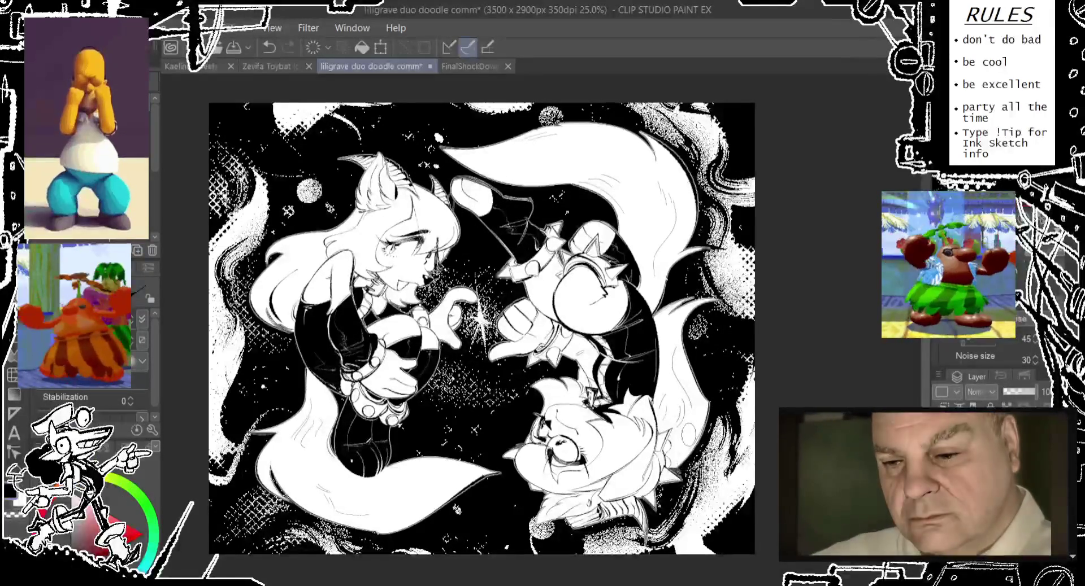
pyautogui.hotkey('ctrl', 'z')
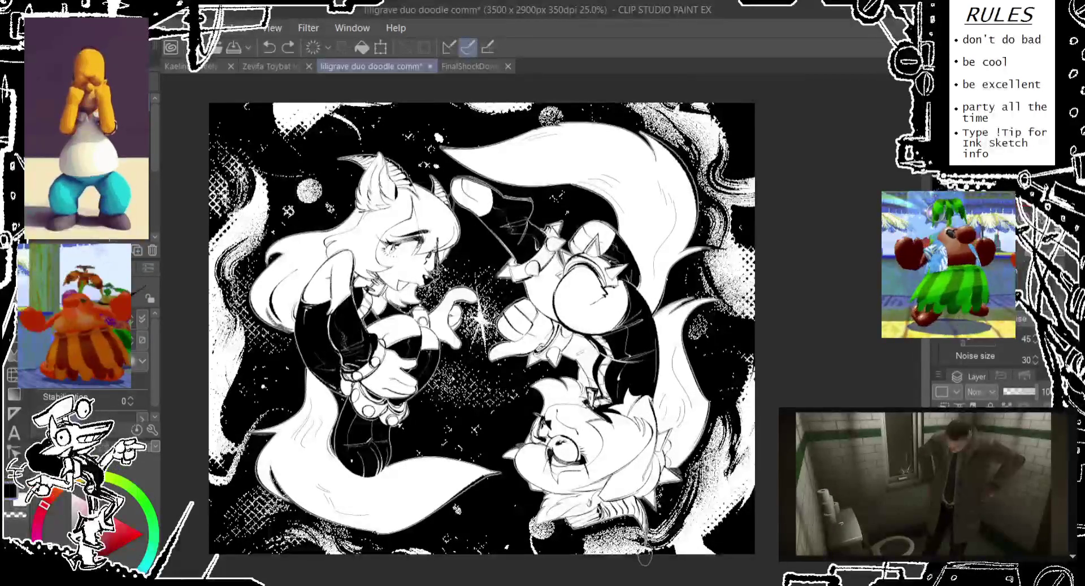
pyautogui.hotkey('ctrl', 'y')
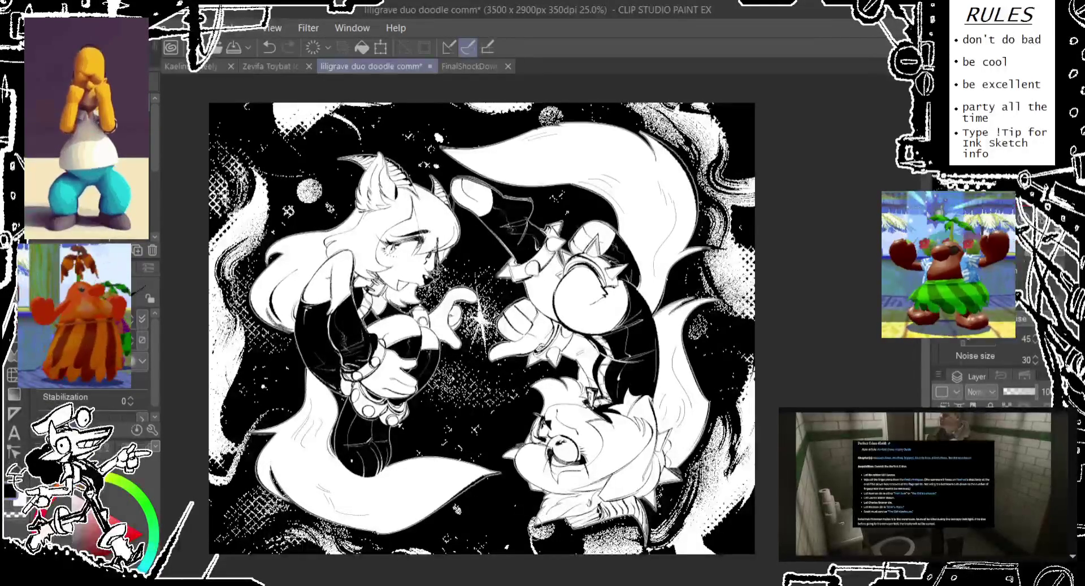
pyautogui.hotkey('ctrl', 'y')
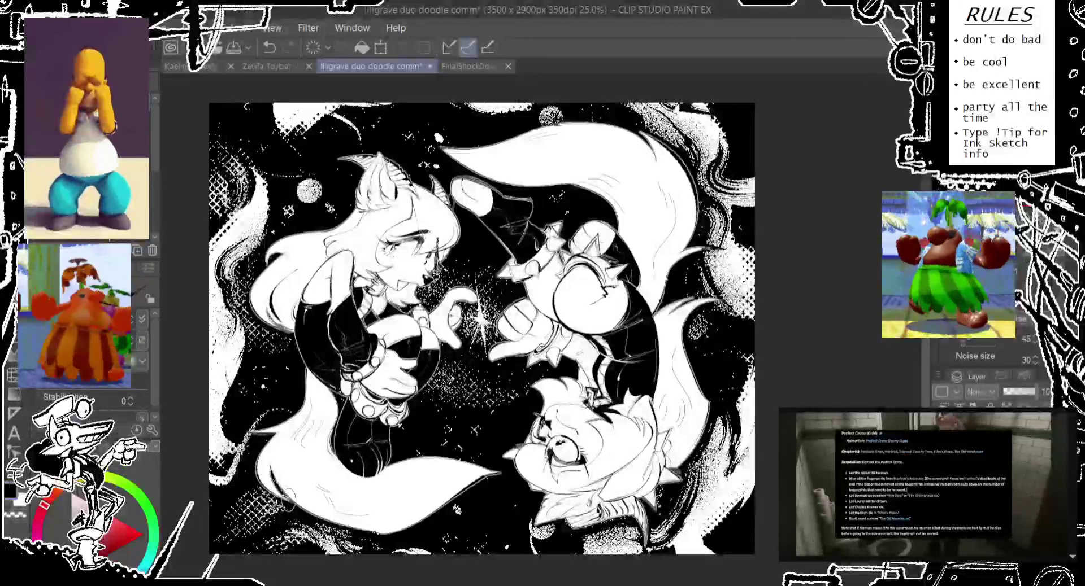
# Step: Draw short correction strokes on the lower-left tail, keeping the final one
pyautogui.moveTo(299, 501)
pyautogui.mouseDown()
pyautogui.moveTo(266, 486)
pyautogui.moveTo(308, 500)
pyautogui.mouseUp()
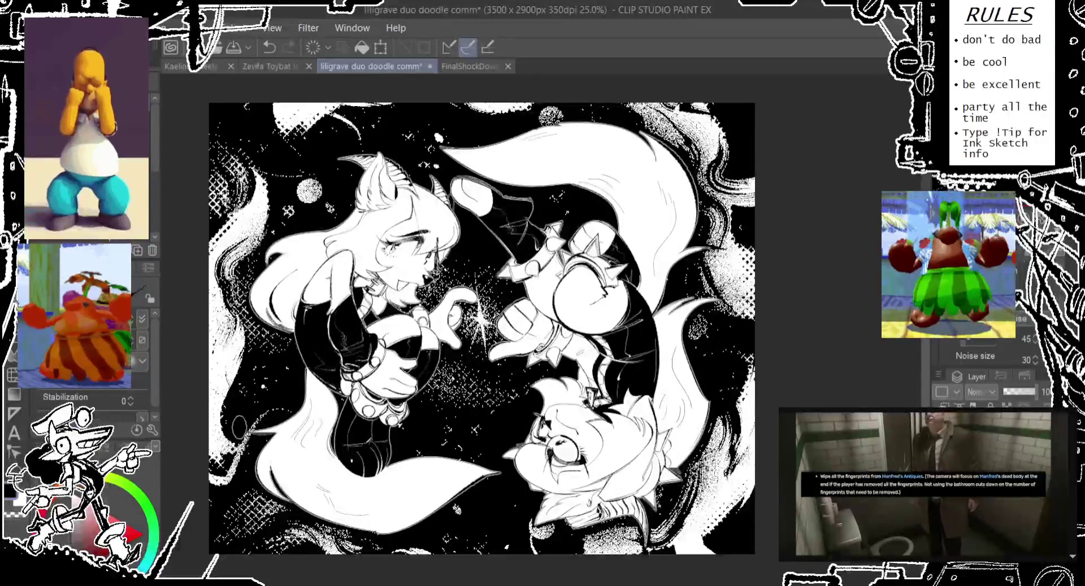
pyautogui.hotkey('ctrl', 'z')
pyautogui.moveTo(275, 430); pyautogui.dragTo(279, 430)
pyautogui.hotkey('ctrl', 'z')
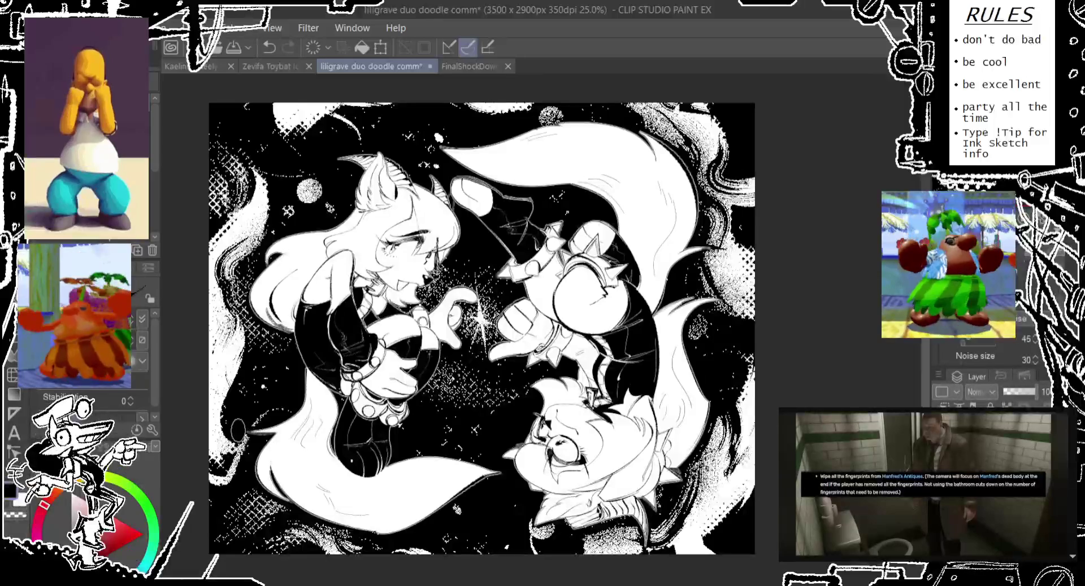
pyautogui.moveTo(271, 431); pyautogui.dragTo(268, 444)
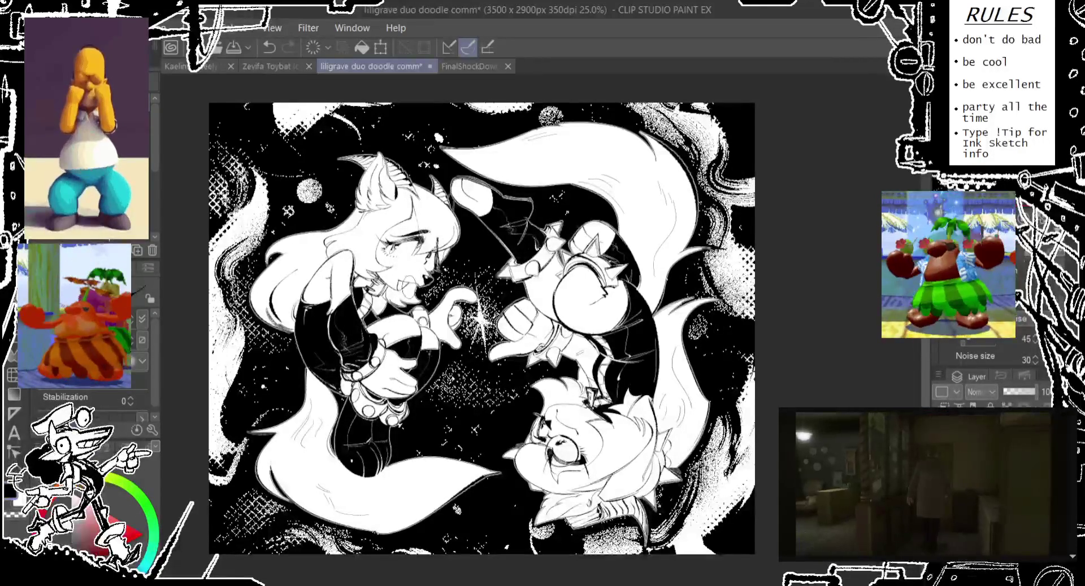
# Step: Refine the ink strokes in the left character's hair
pyautogui.hotkey('ctrl', 'z')
pyautogui.moveTo(237, 272)
pyautogui.mouseDown()
pyautogui.moveTo(282, 336)
pyautogui.moveTo(245, 291)
pyautogui.mouseUp()
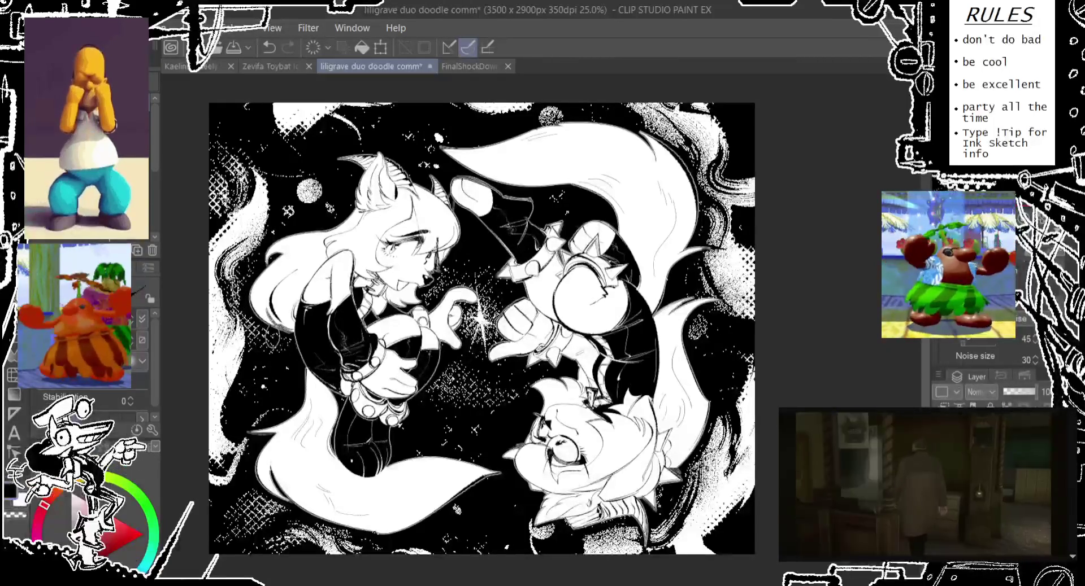
pyautogui.moveTo(268, 325); pyautogui.dragTo(283, 351)
pyautogui.moveTo(226, 274); pyautogui.dragTo(285, 350)
pyautogui.moveTo(225, 302); pyautogui.dragTo(268, 328)
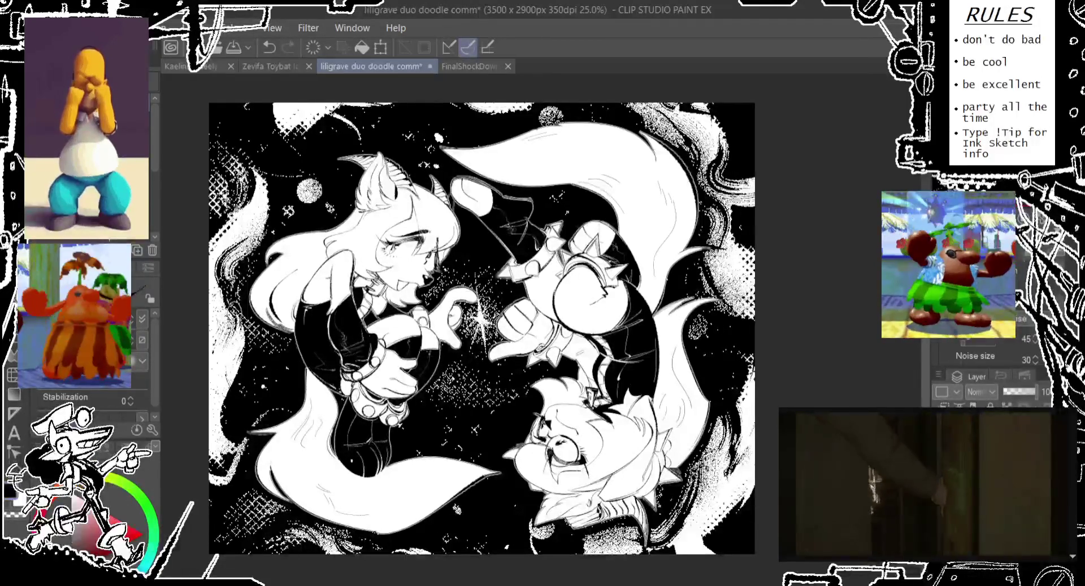
# Step: Add and clean up ink marks in the right-edge halftone and near the top-right
pyautogui.moveTo(683, 237)
pyautogui.mouseDown()
pyautogui.moveTo(697, 263)
pyautogui.moveTo(751, 271)
pyautogui.moveTo(686, 285)
pyautogui.moveTo(700, 310)
pyautogui.moveTo(729, 293)
pyautogui.moveTo(720, 311)
pyautogui.mouseUp()
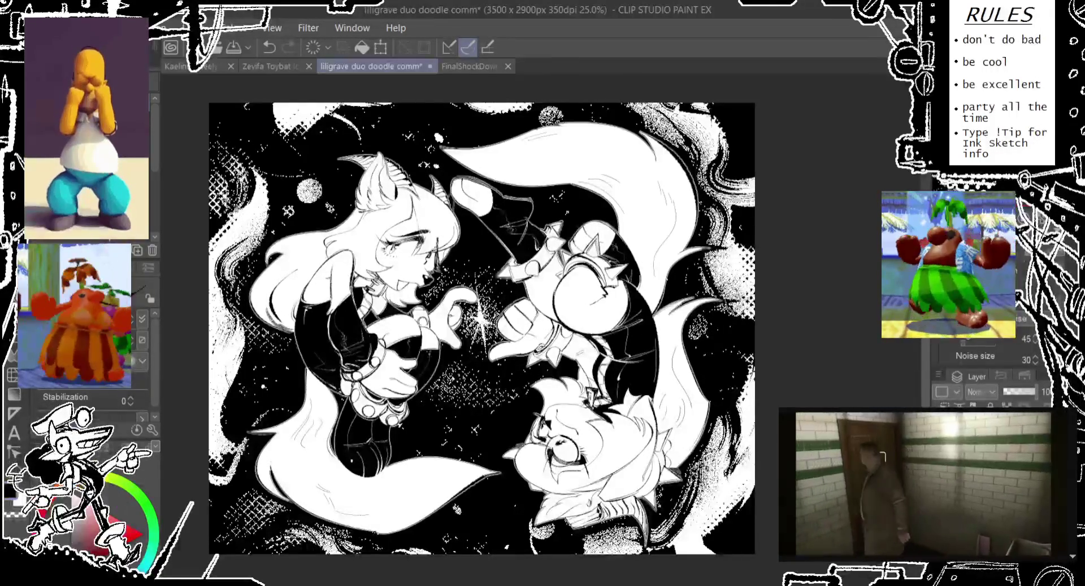
pyautogui.moveTo(752, 299); pyautogui.dragTo(720, 291)
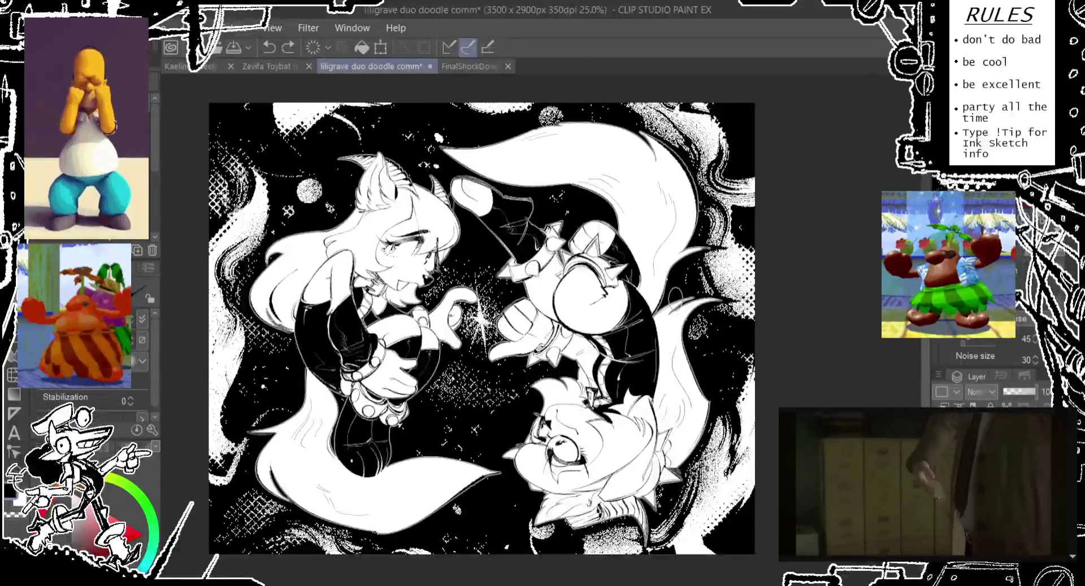
pyautogui.moveTo(680, 159); pyautogui.dragTo(678, 226)
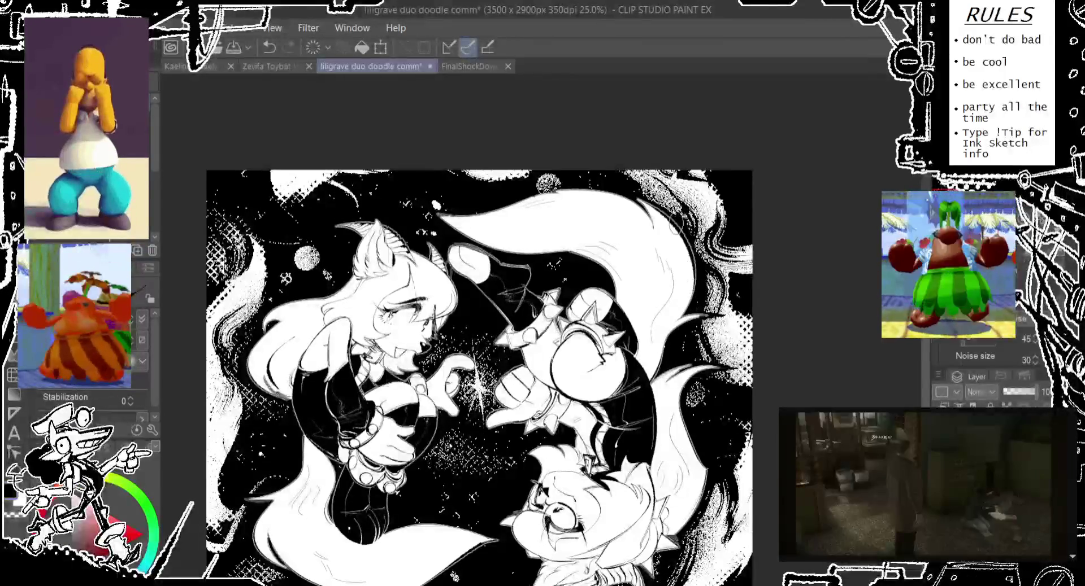
pyautogui.hotkey('ctrl', 'z')
pyautogui.moveTo(627, 189); pyautogui.dragTo(698, 231)
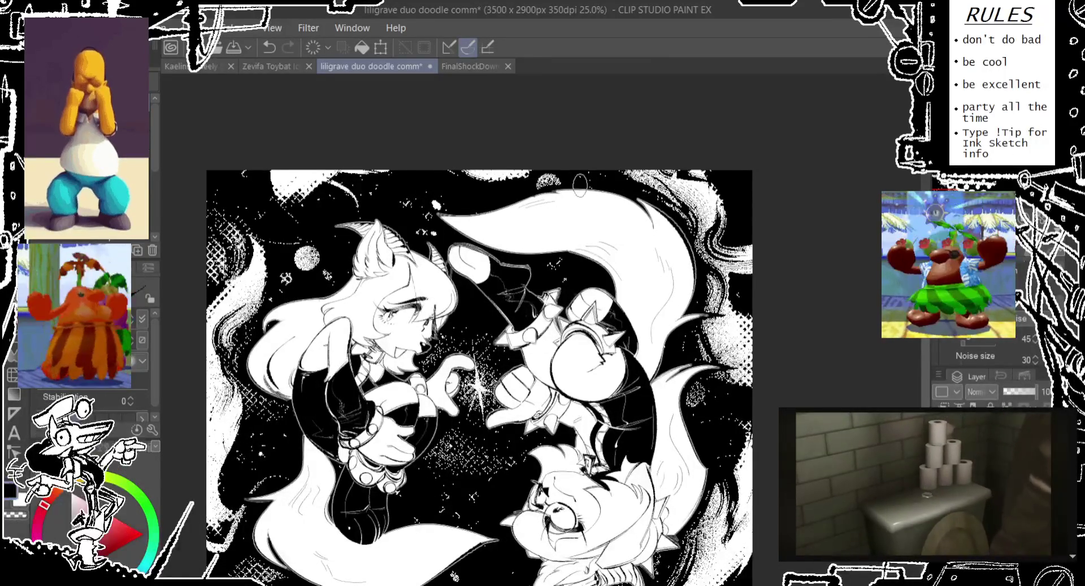
pyautogui.moveTo(652, 268)
pyautogui.mouseDown()
pyautogui.moveTo(649, 192)
pyautogui.moveTo(637, 199)
pyautogui.mouseUp()
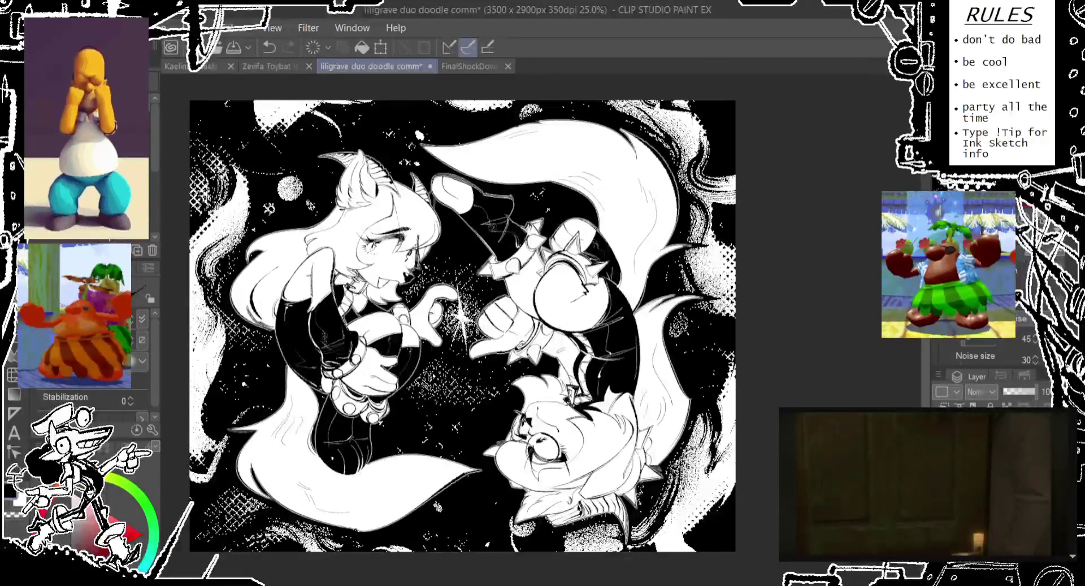
pyautogui.scroll(3, 983, 350)
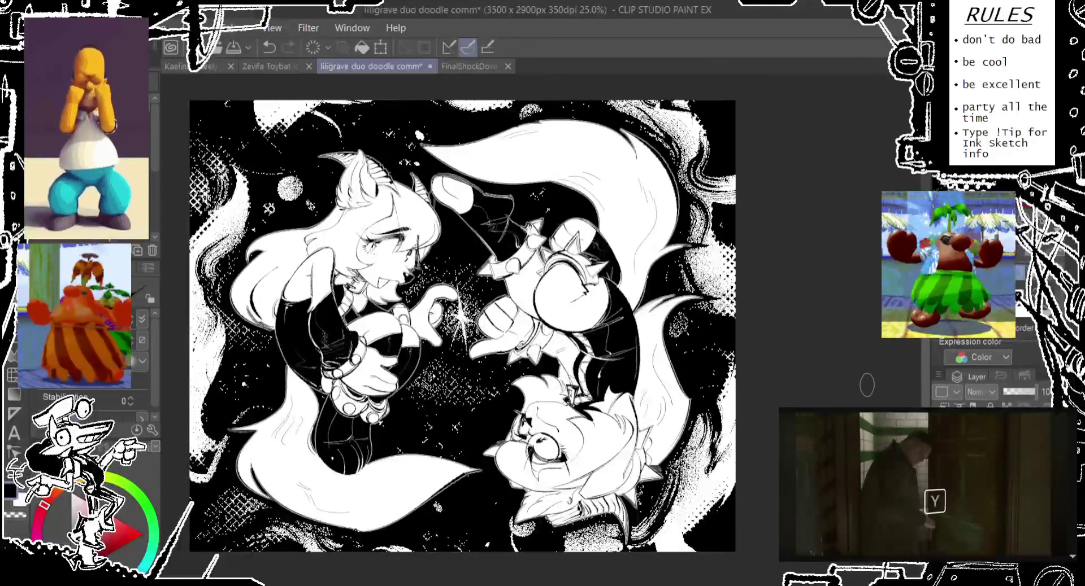
# Step: Undo the latest stroke, checking it once with a redo before undoing again
pyautogui.scroll(2, 983, 351)
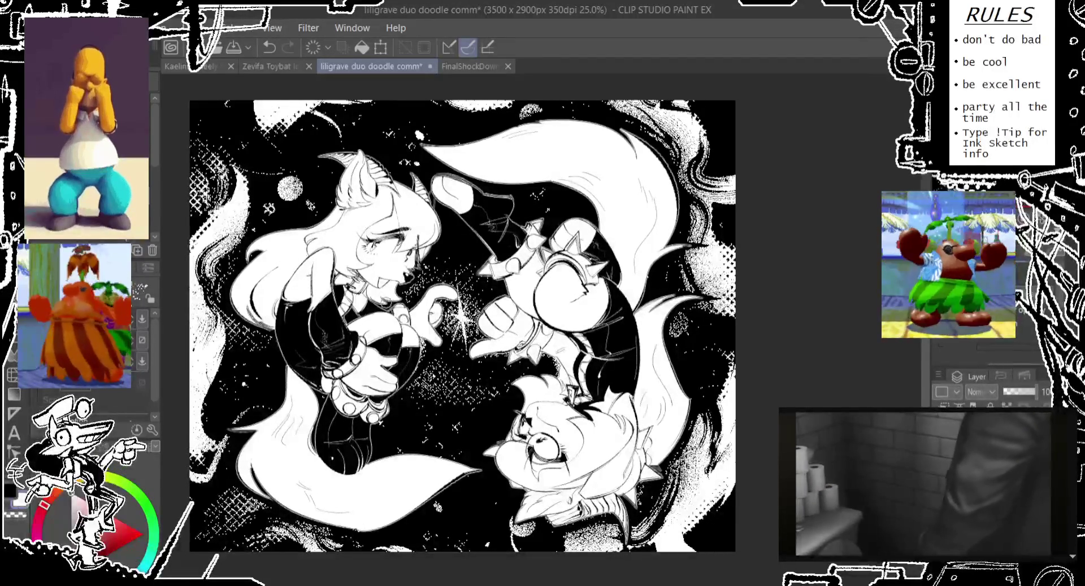
pyautogui.hotkey('ctrl', 'z')
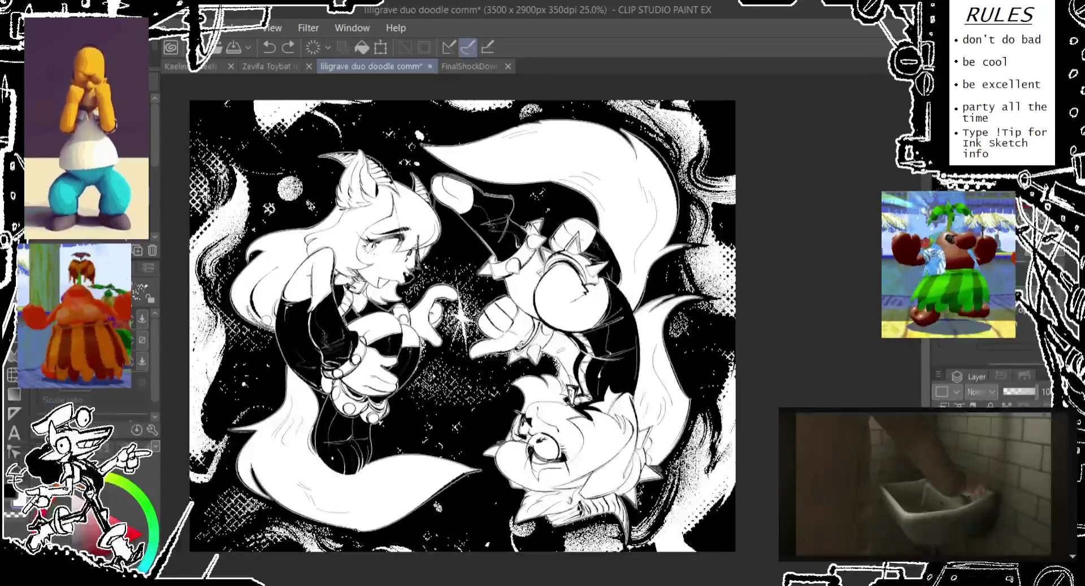
pyautogui.hotkey('ctrl', 'y')
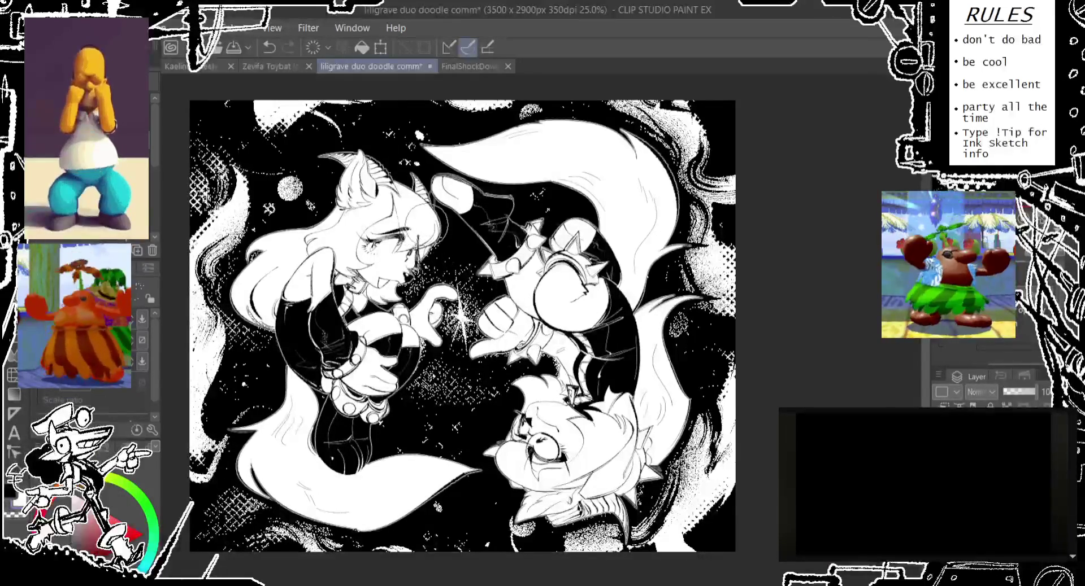
pyautogui.hotkey('ctrl', 'z')
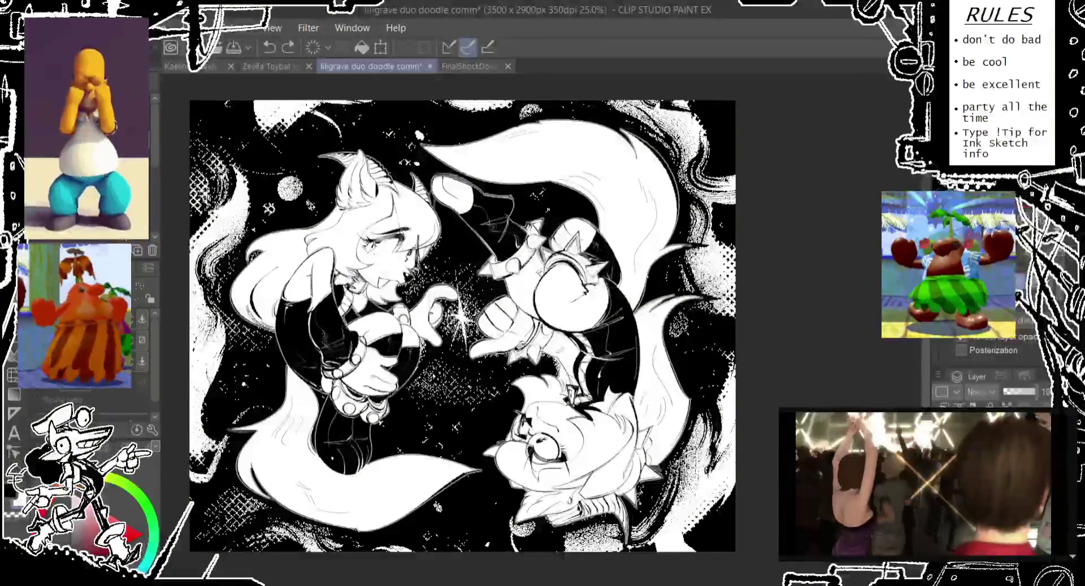
# Step: Toggle posterization off and back on, keeping the hard black-and-white look
pyautogui.hotkey('ctrl', 'y')
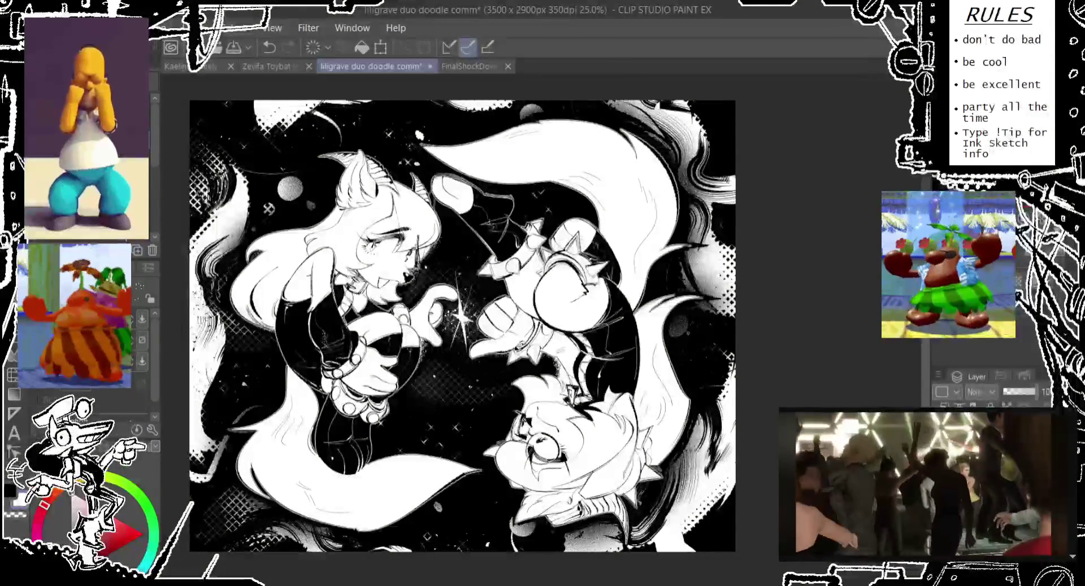
pyautogui.hotkey('ctrl', 'z')
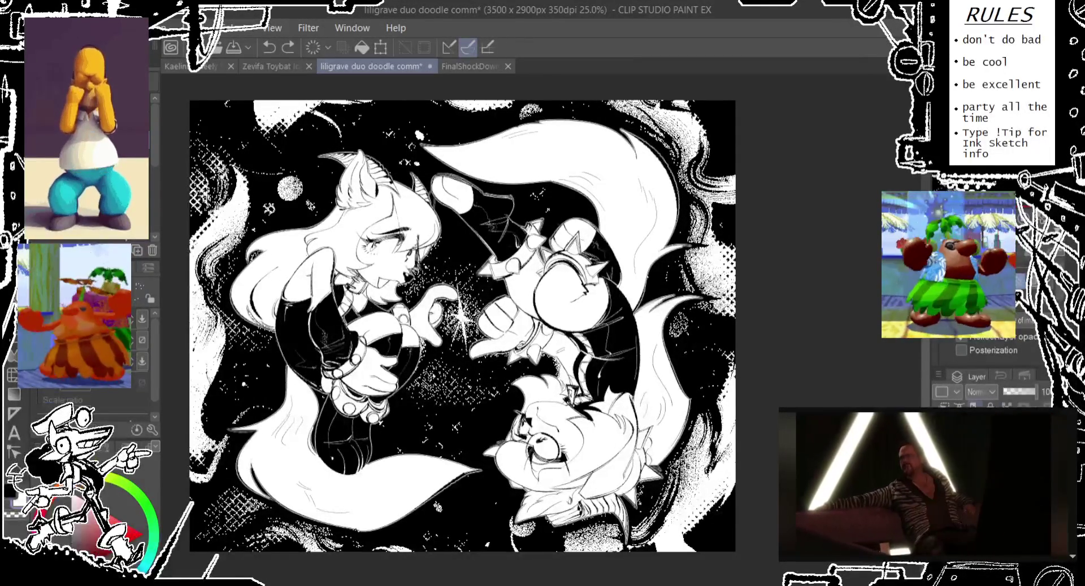
pyautogui.scroll(2, 985, 344)
pyautogui.press('e')
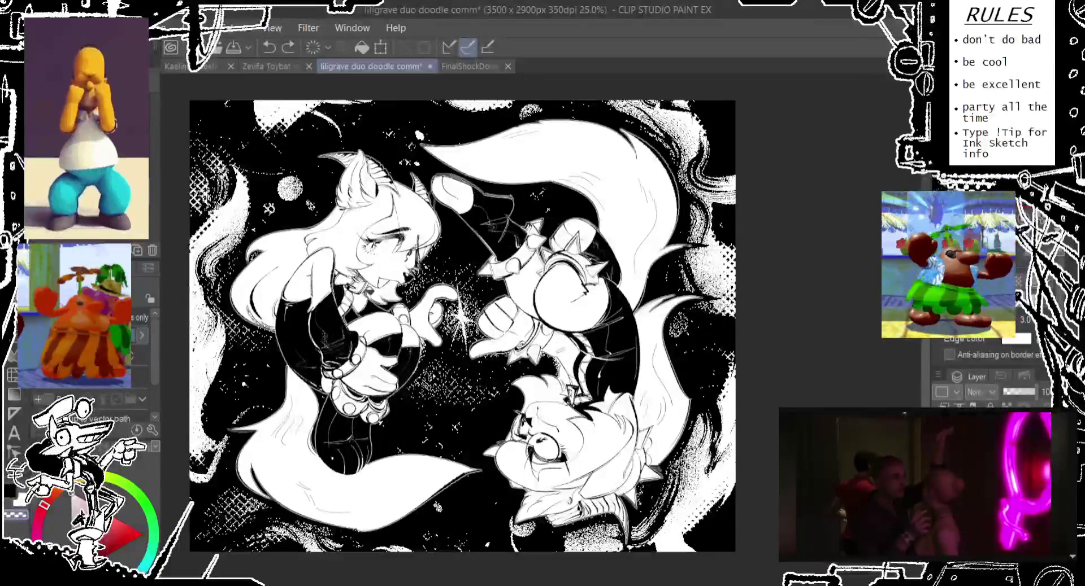
# Step: Add a short pen stroke beside the lower character's face and save the illustration
pyautogui.moveTo(365, 291); pyautogui.dragTo(404, 277)
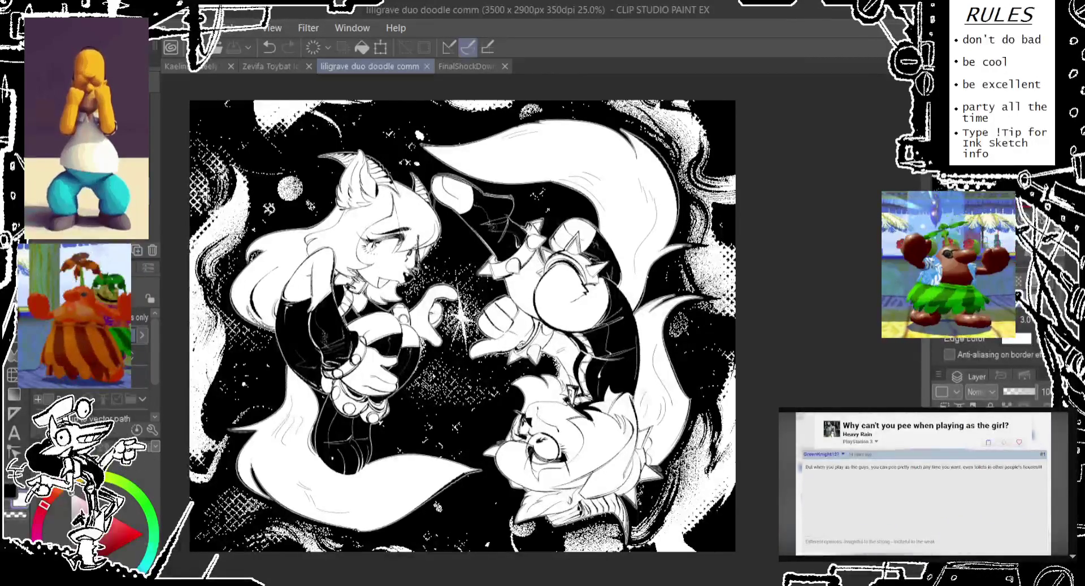
pyautogui.moveTo(727, 124); pyautogui.dragTo(736, 117)
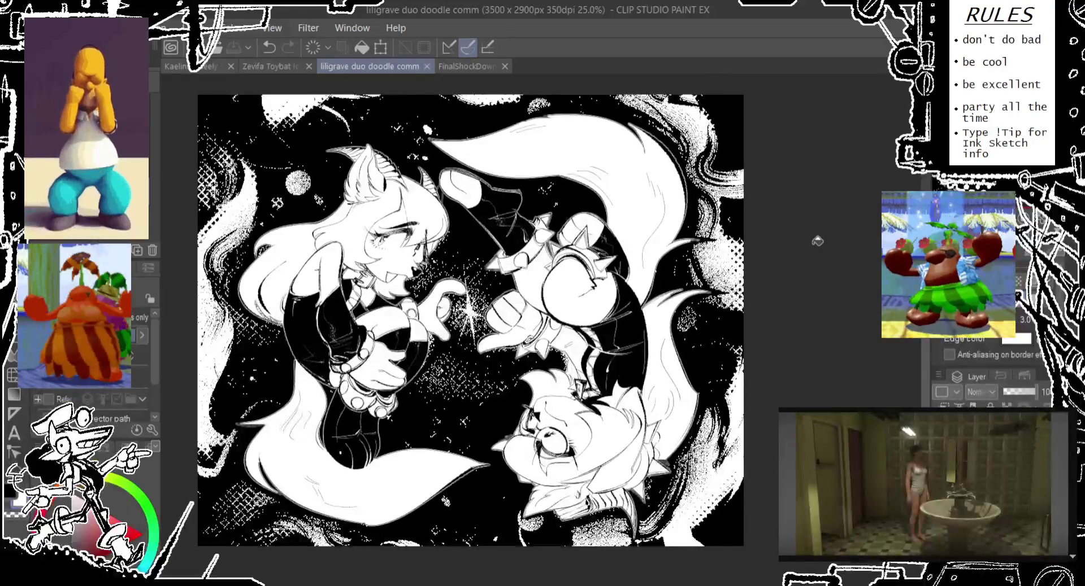
# Step: Halve the canvas from 3500 x 2900 px to 1750 x 1450 px
pyautogui.scroll(-2, 983, 345)
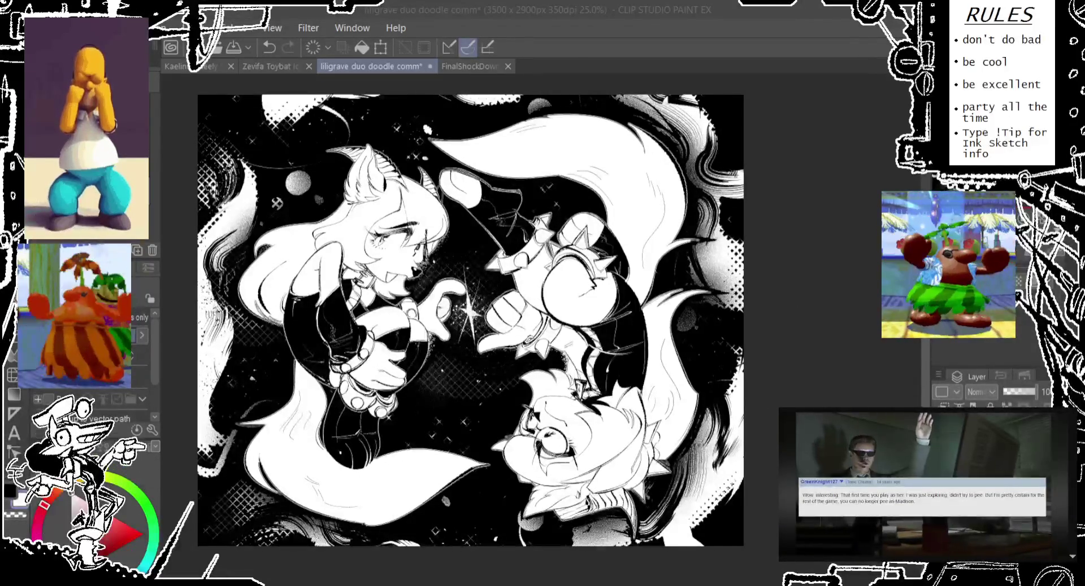
pyautogui.hotkey('ctrl', 'z')
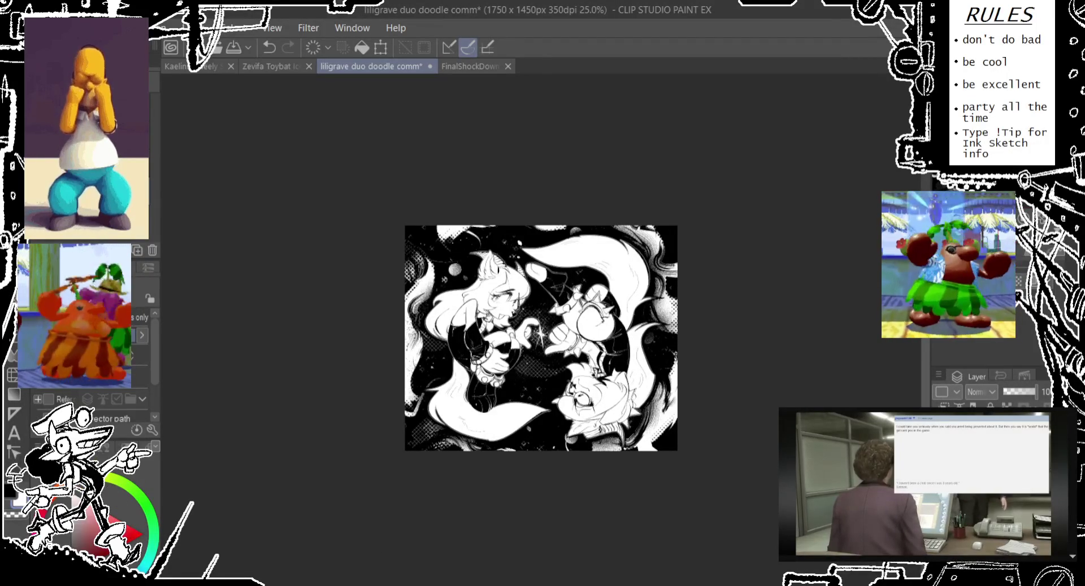
# Step: Restore the canvas to 3500 x 2900 px with posterization re-enabled
pyautogui.hotkey('ctrl', 'z')
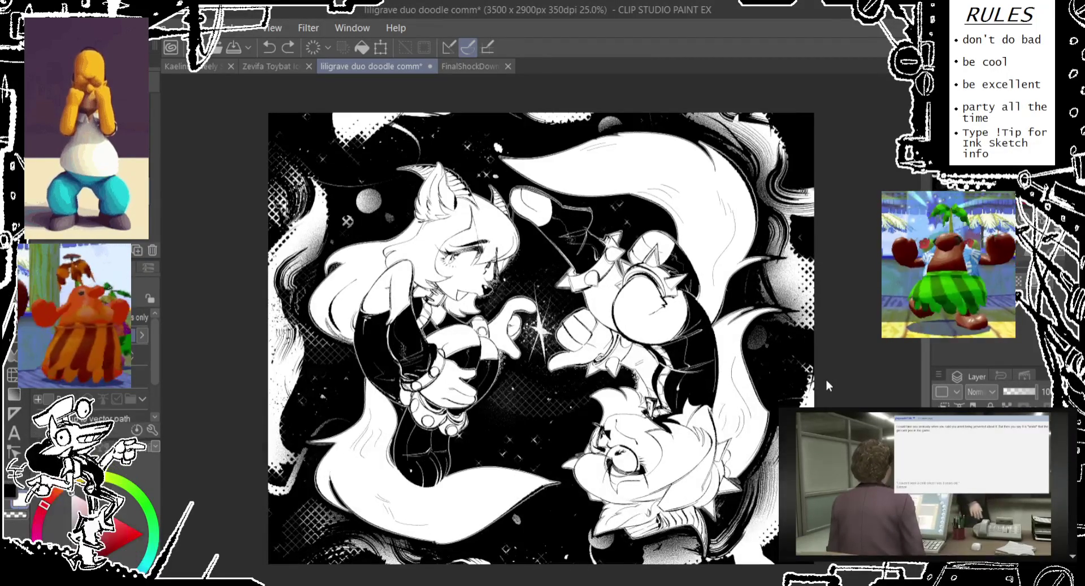
pyautogui.hotkey('ctrl', 'z')
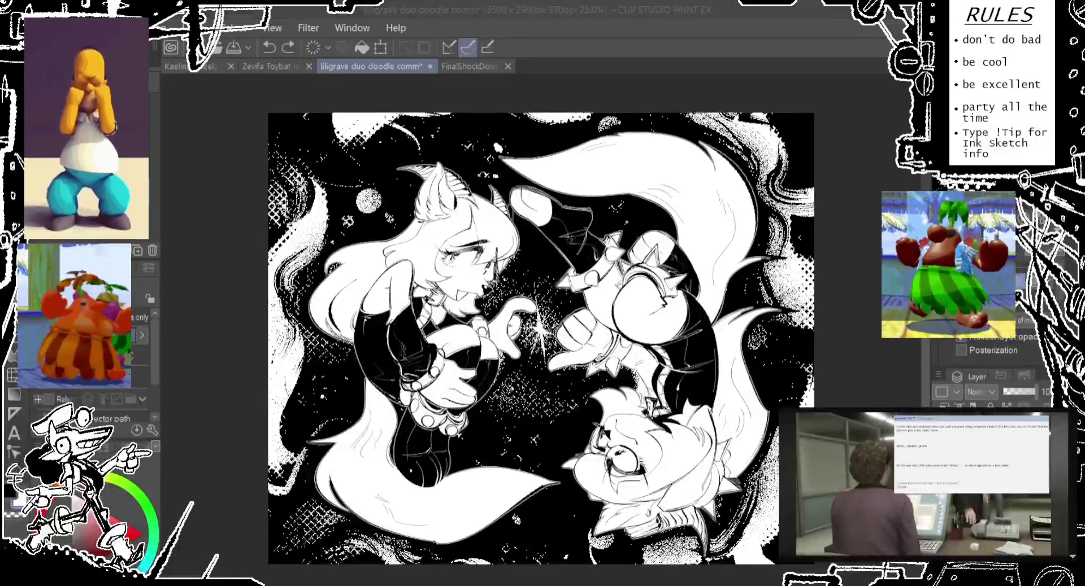
pyautogui.click(502, 234)
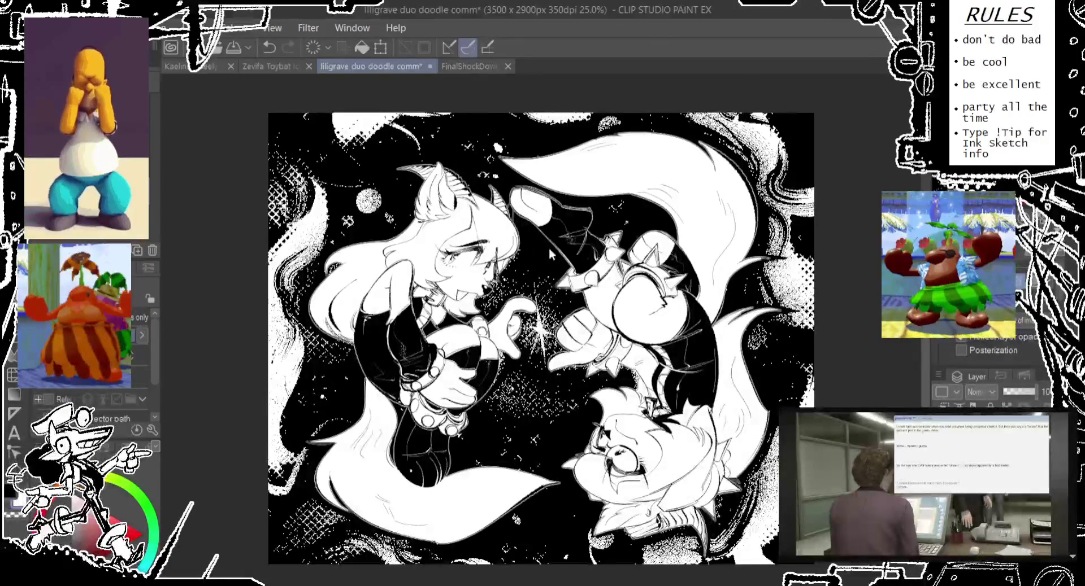
# Step: Paste the dark starry swirl patch over the top-left quarter and inspect it
pyautogui.hotkey('ctrl', 'z')
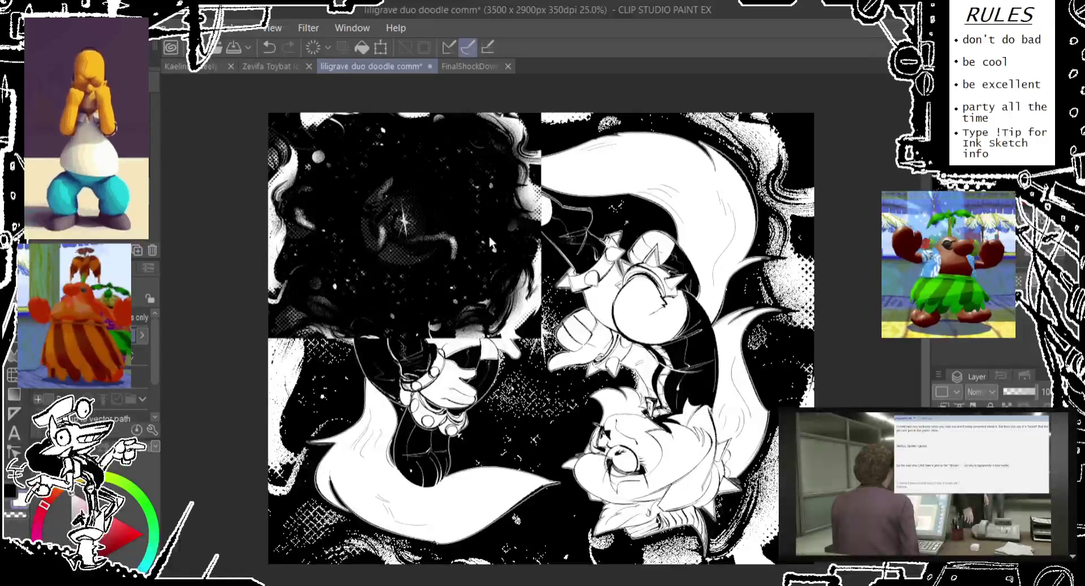
pyautogui.scroll(2, 484, 250)
pyautogui.scroll(2, 484, 250)
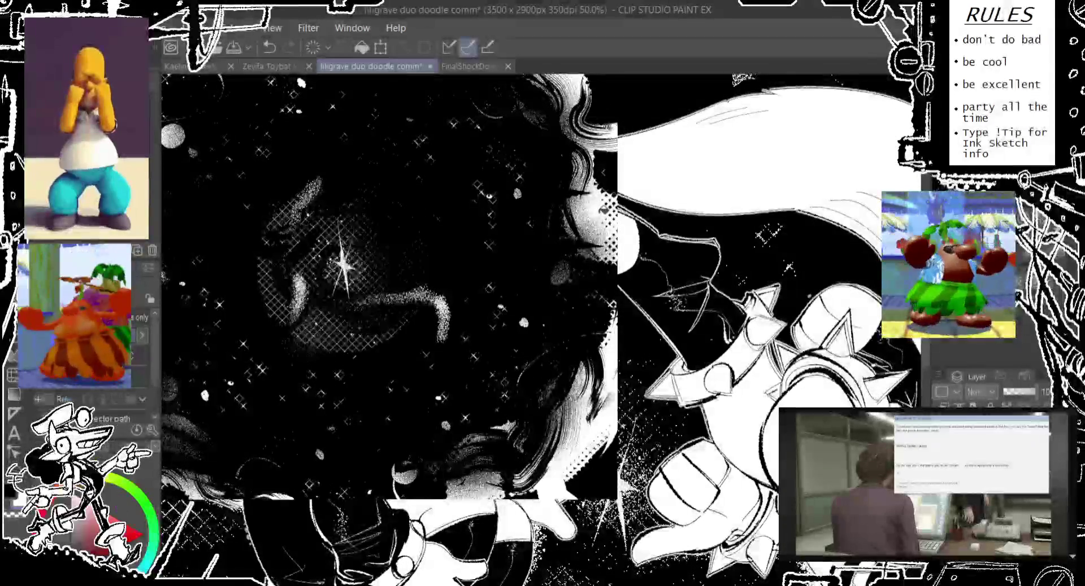
pyautogui.moveTo(603, 210); pyautogui.dragTo(621, 201)
pyautogui.scroll(2, 613, 212)
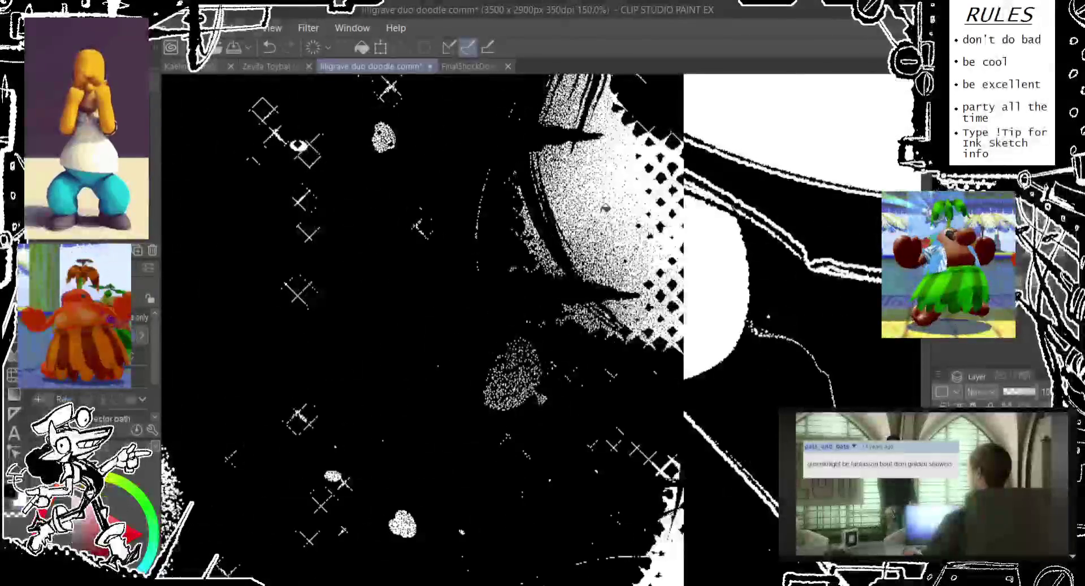
pyautogui.scroll(1, 612, 212)
pyautogui.scroll(1, 612, 212)
pyautogui.scroll(-2, 612, 212)
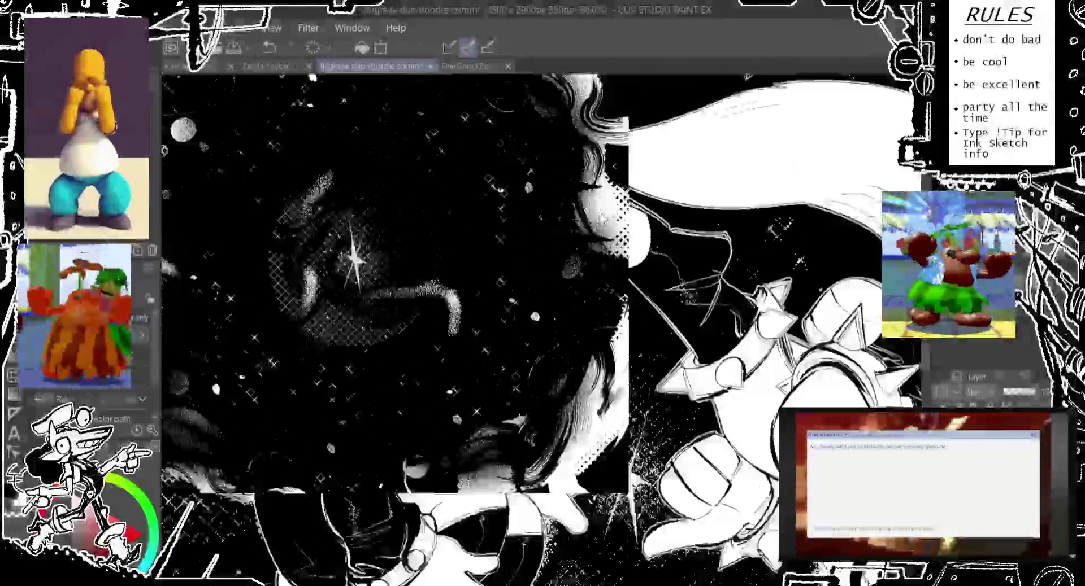
pyautogui.scroll(-1, 613, 212)
pyautogui.scroll(-1, 612, 212)
pyautogui.scroll(-1, 612, 212)
pyautogui.moveTo(612, 212); pyautogui.dragTo(599, 245)
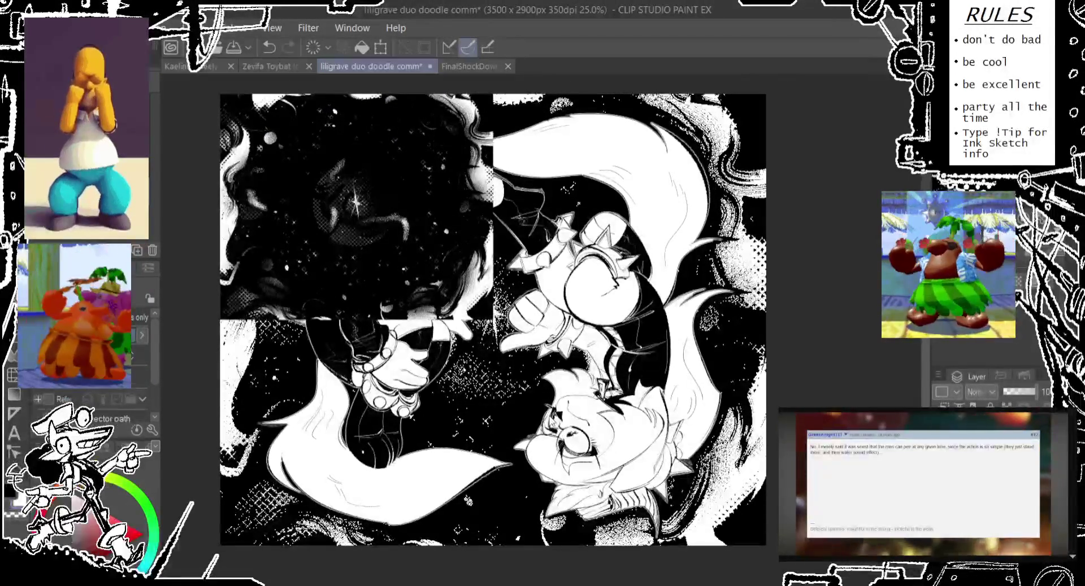
# Step: Scale the pasted swirl patch to 200% and drag it right and down over the artwork
pyautogui.hotkey('ctrl', 't')
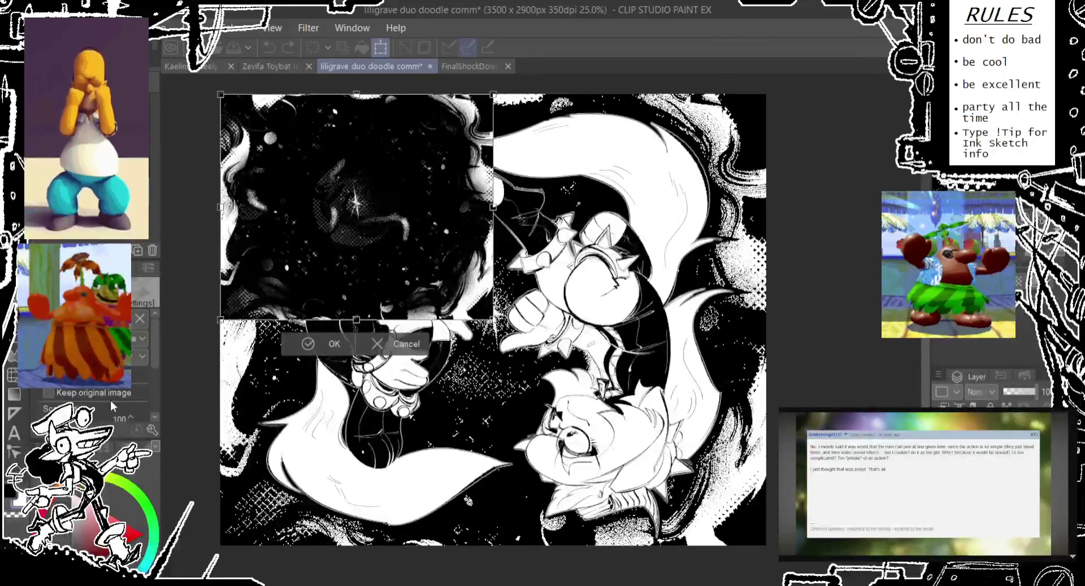
pyautogui.write('200')
pyautogui.press('Return')
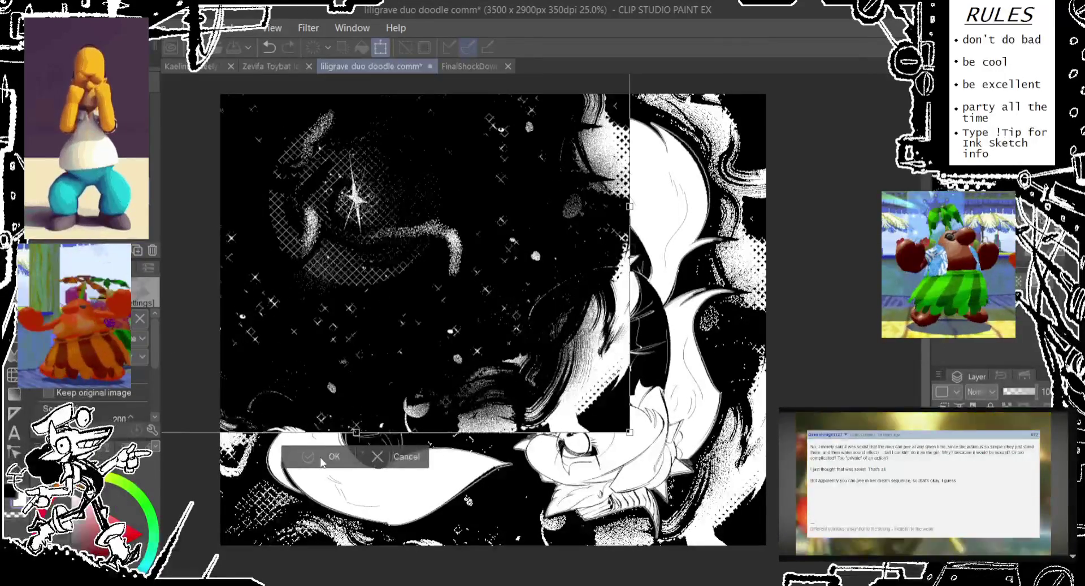
pyautogui.press('Return')
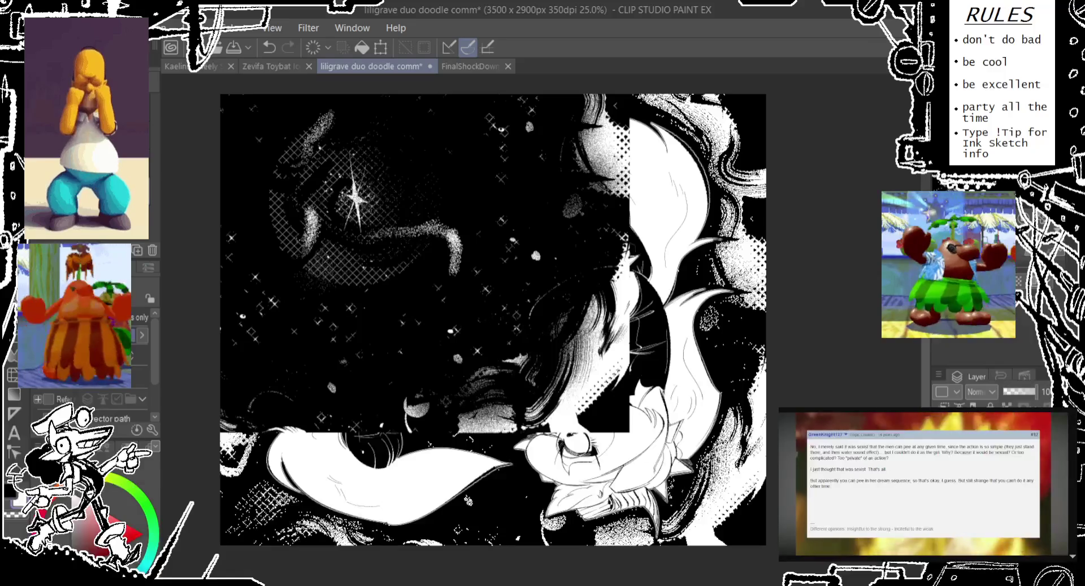
pyautogui.moveTo(450, 296)
pyautogui.mouseDown()
pyautogui.moveTo(547, 327)
pyautogui.moveTo(579, 425)
pyautogui.moveTo(549, 453)
pyautogui.mouseUp()
pyautogui.scroll(2, 692, 153)
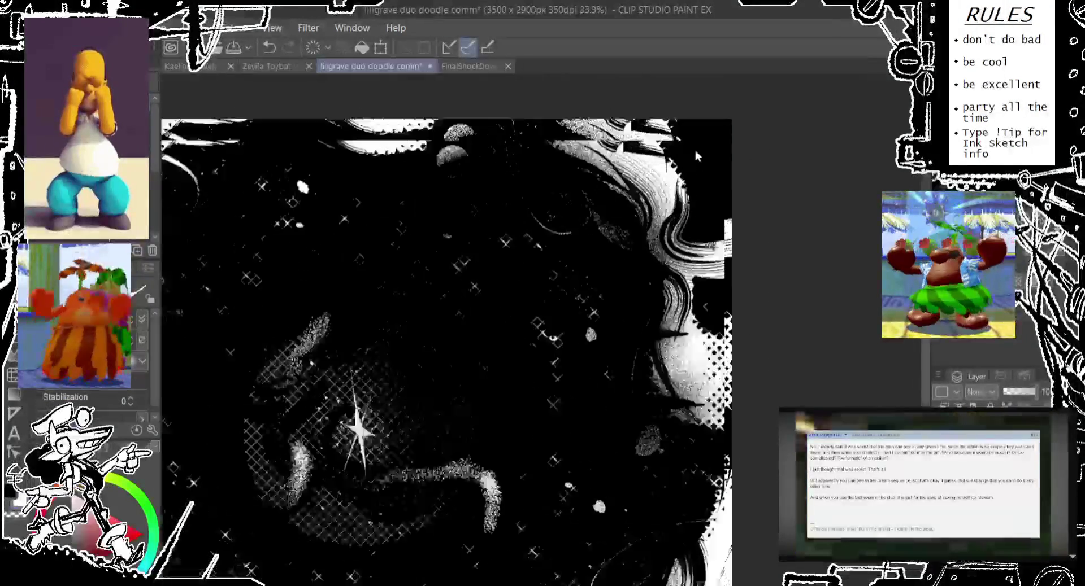
# Step: Pan and zoom across the top-right corner and hair toward the central sparkle
pyautogui.scroll(2, 675, 146)
pyautogui.scroll(2, 665, 148)
pyautogui.scroll(1, 653, 168)
pyautogui.moveTo(653, 167); pyautogui.dragTo(544, 331)
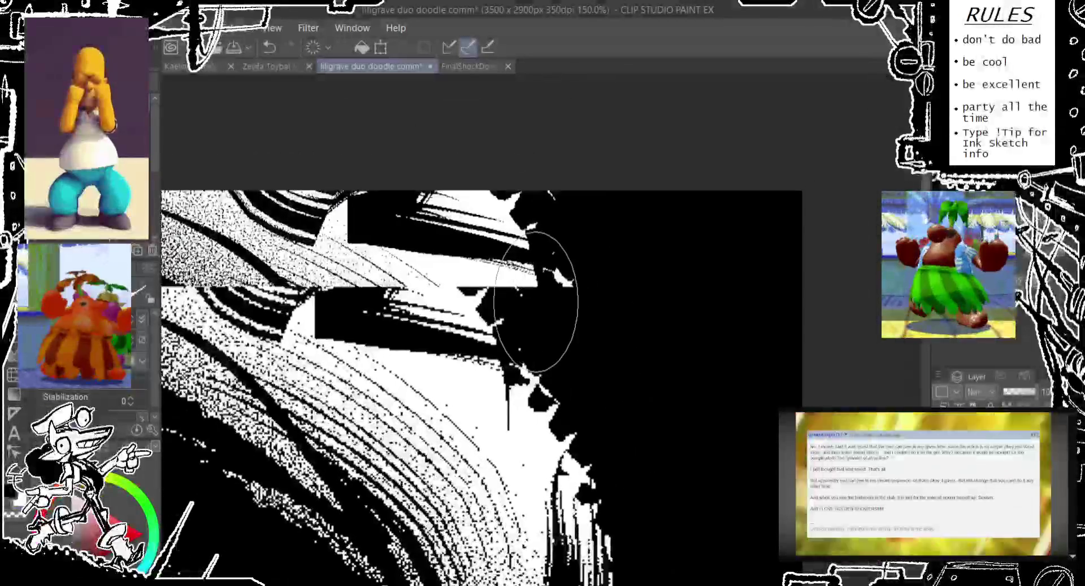
pyautogui.scroll(2, 418, 337)
pyautogui.scroll(-2, 428, 344)
pyautogui.moveTo(428, 343)
pyautogui.mouseDown()
pyautogui.moveTo(620, 271)
pyautogui.moveTo(625, 402)
pyautogui.moveTo(621, 374)
pyautogui.moveTo(475, 287)
pyautogui.moveTo(480, 275)
pyautogui.mouseUp()
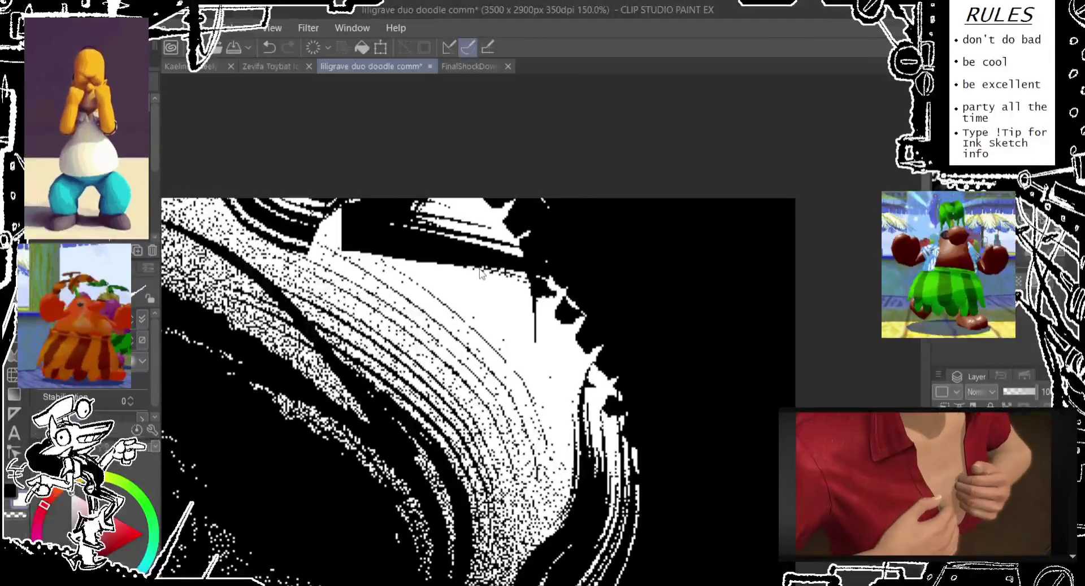
pyautogui.scroll(-4, 751, 464)
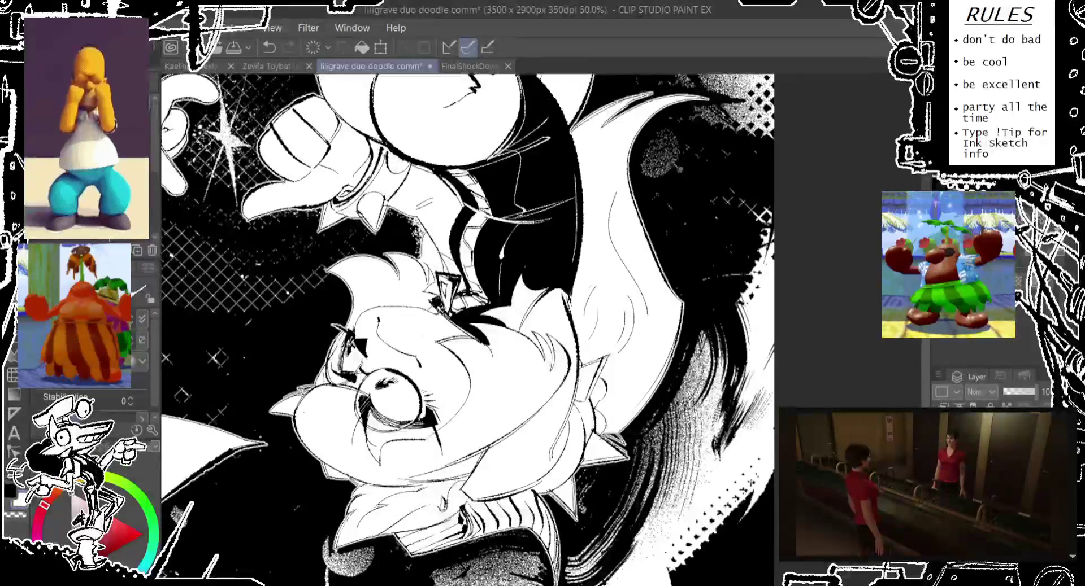
pyautogui.scroll(2, 717, 430)
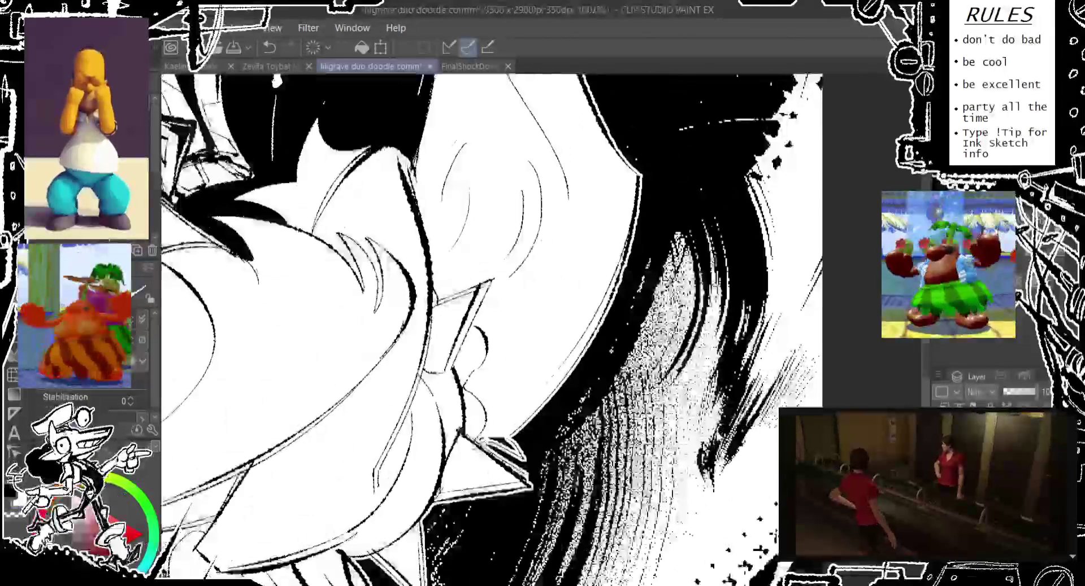
pyautogui.scroll(1, 717, 429)
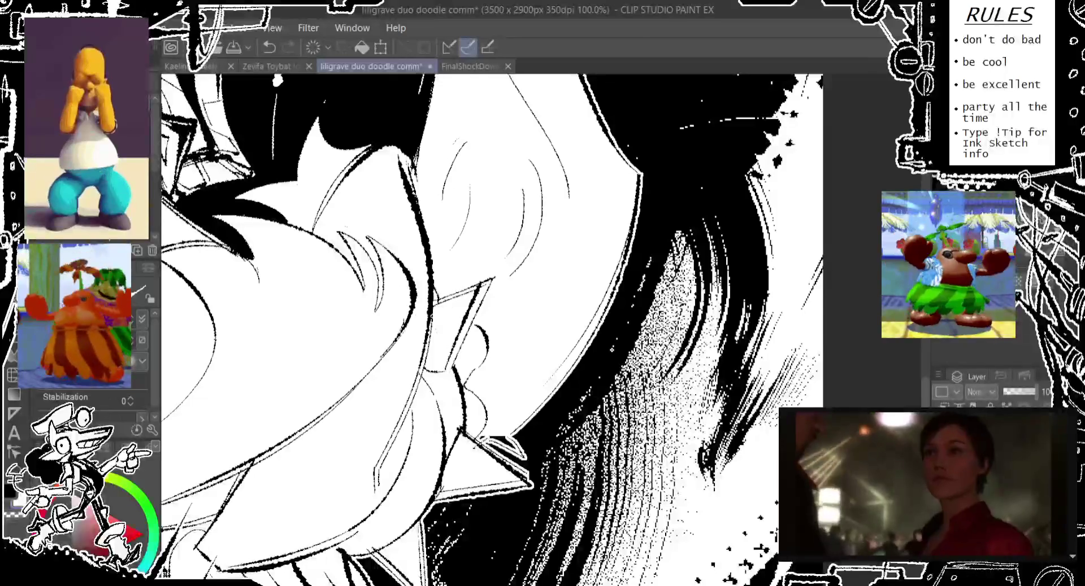
pyautogui.scroll(-1, 808, 474)
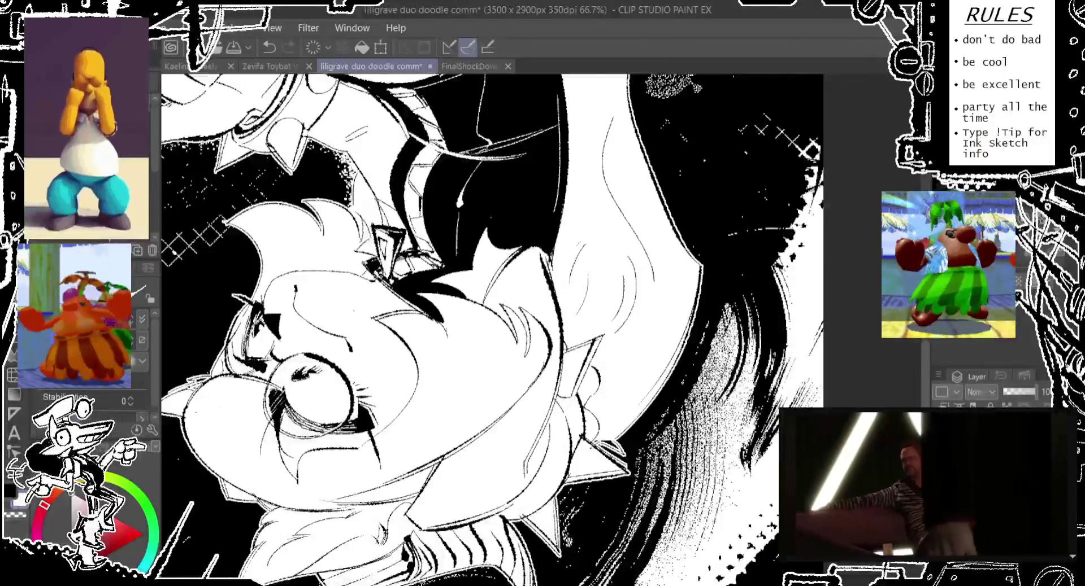
pyautogui.scroll(-1, 814, 474)
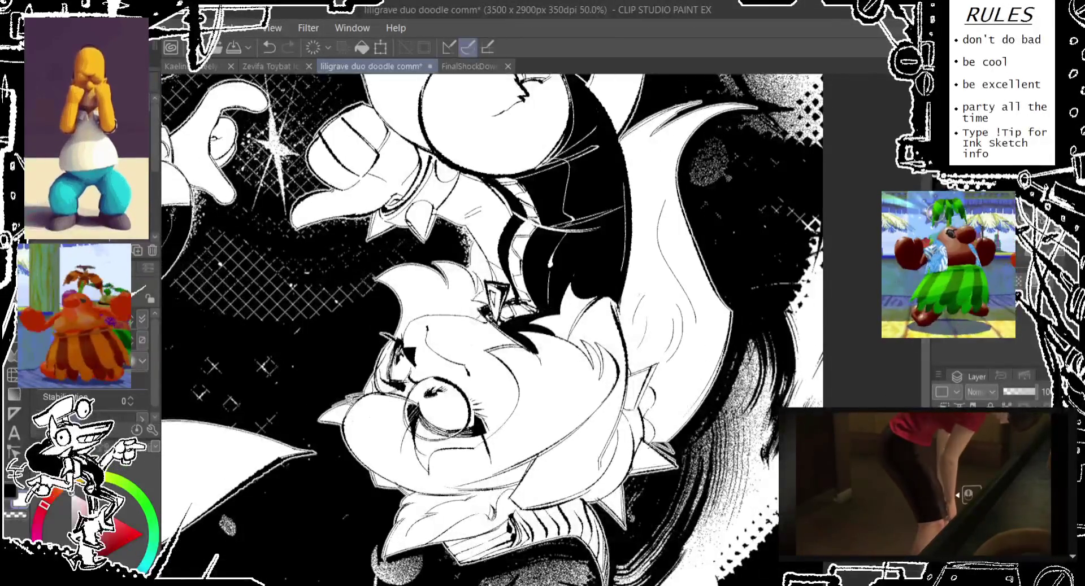
# Step: Spray white speckles around the sparkle, check the stippled hair, then zoom out to 25%
pyautogui.moveTo(266, 102); pyautogui.dragTo(317, 170)
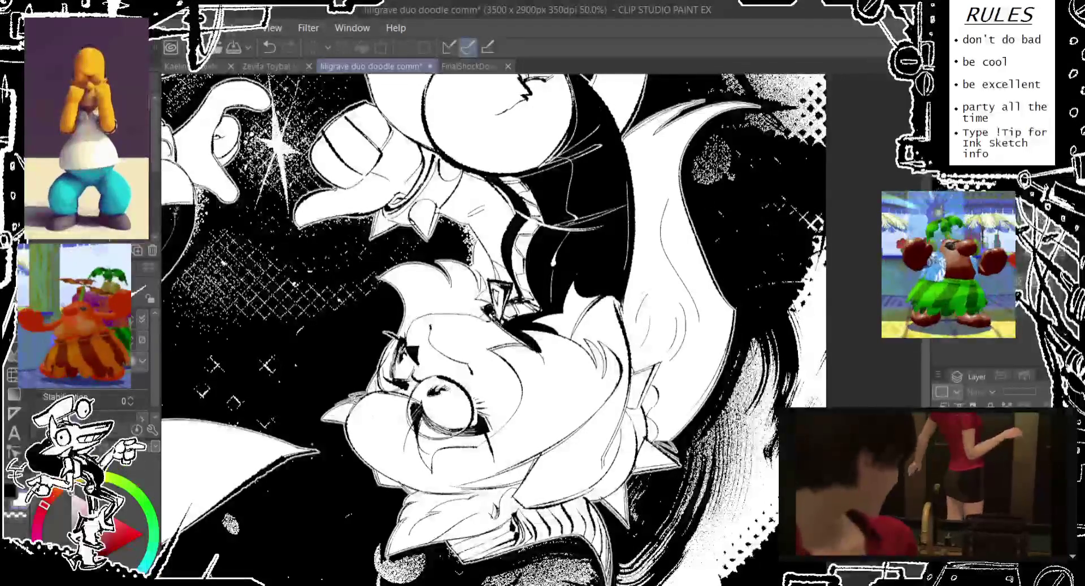
pyautogui.hotkey('ctrl', '+')
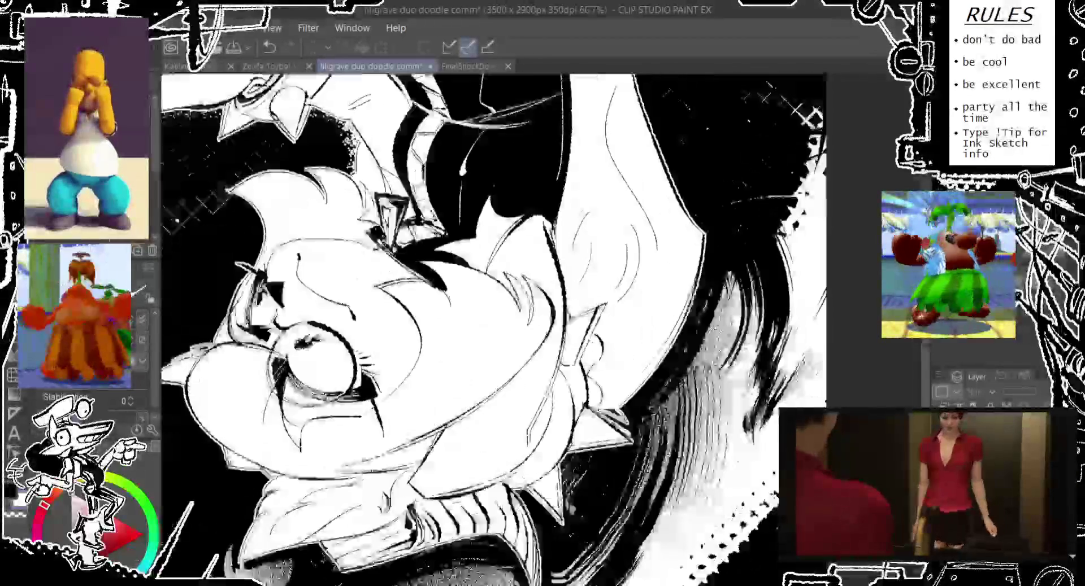
pyautogui.hotkey('ctrl', '+')
pyautogui.scroll(-3, 494, 327)
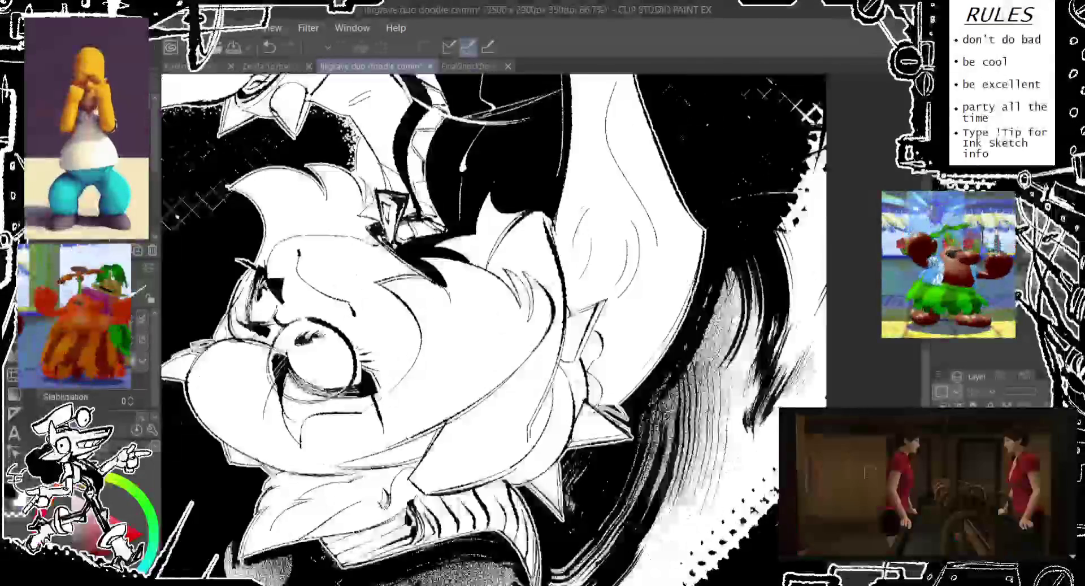
pyautogui.scroll(-3, 493, 327)
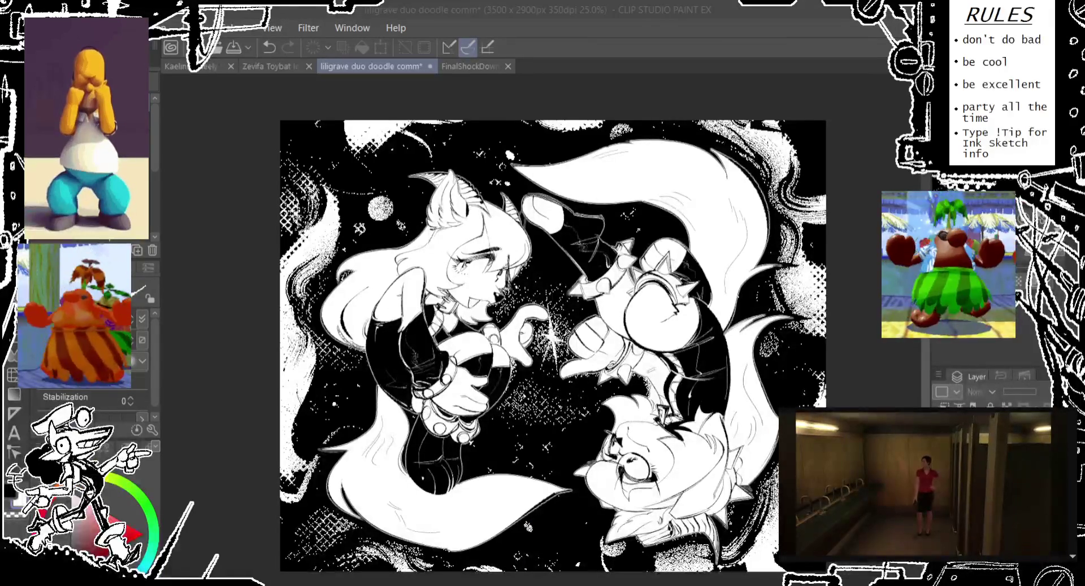
pyautogui.click(708, 59)
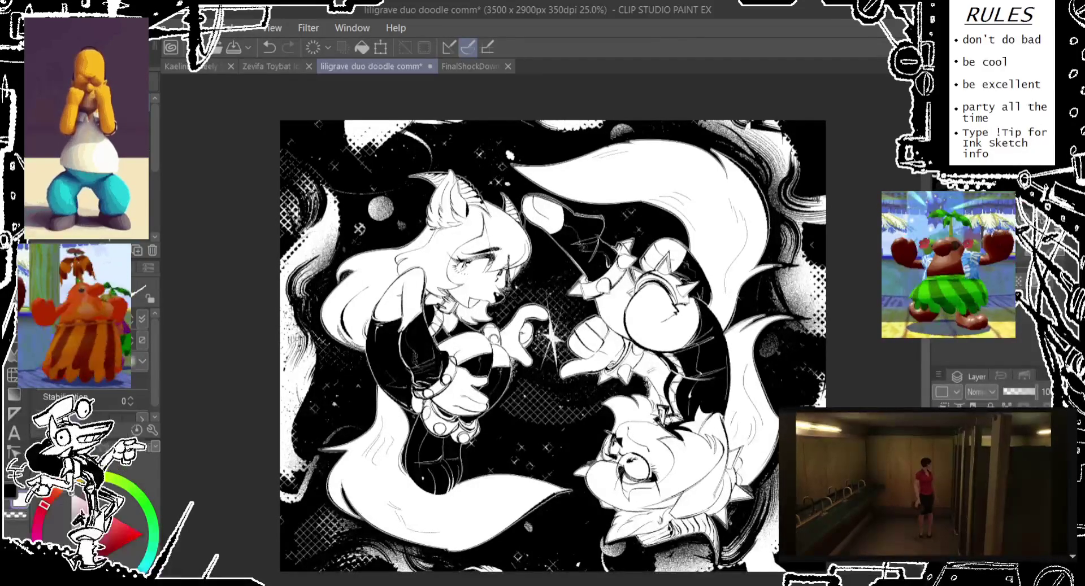
pyautogui.moveTo(538, 346); pyautogui.dragTo(509, 354)
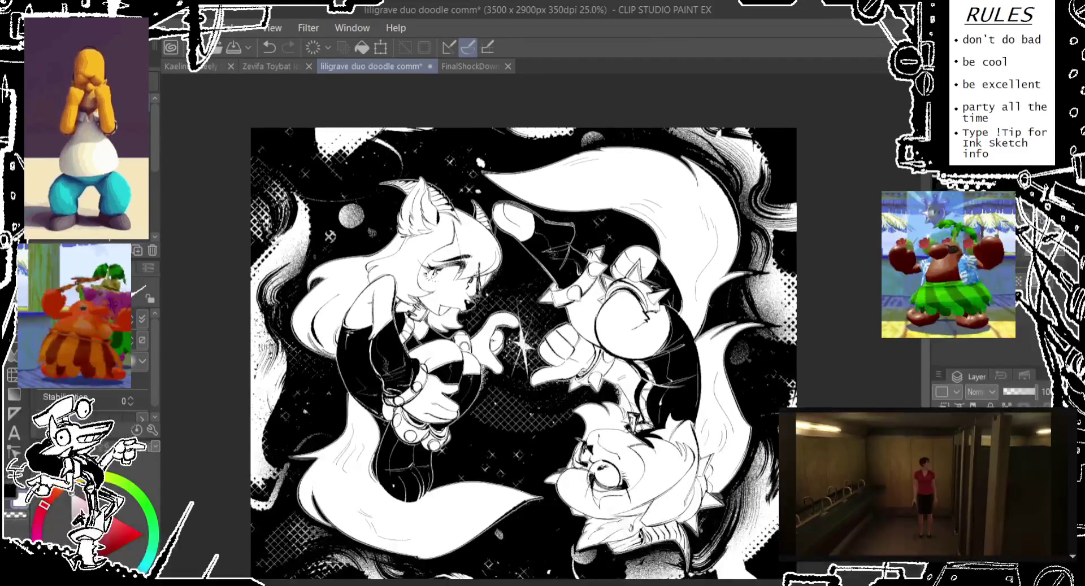
pyautogui.press('h')
pyautogui.press('v')
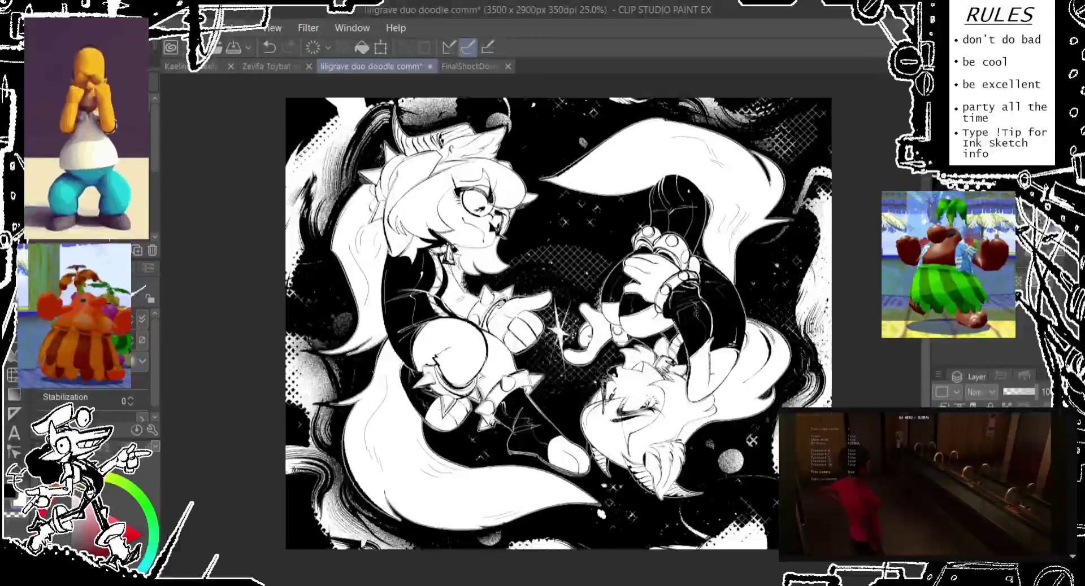
pyautogui.press('h')
pyautogui.press('v')
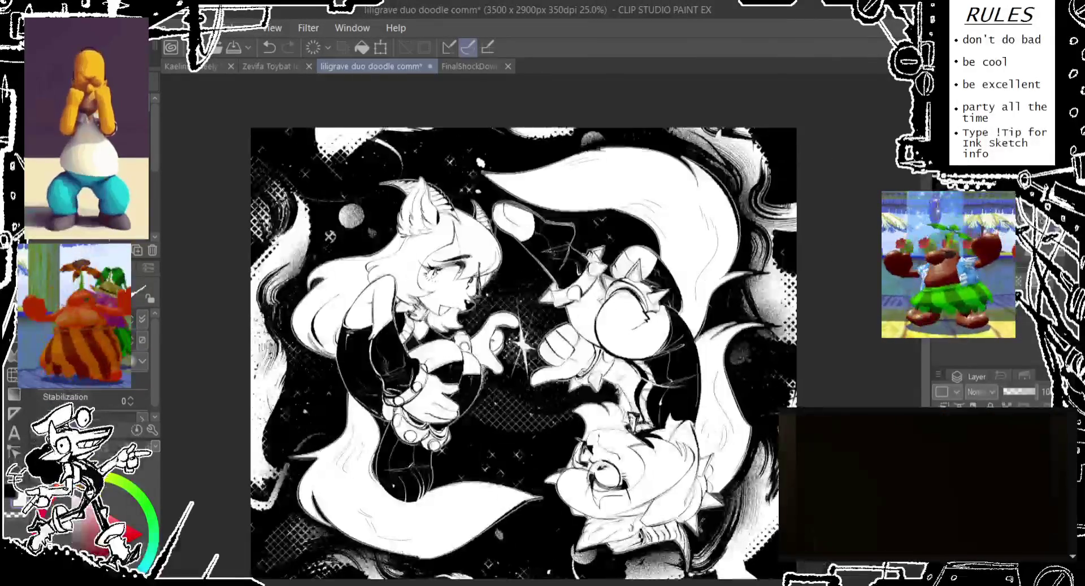
pyautogui.moveTo(867, 315); pyautogui.dragTo(845, 310)
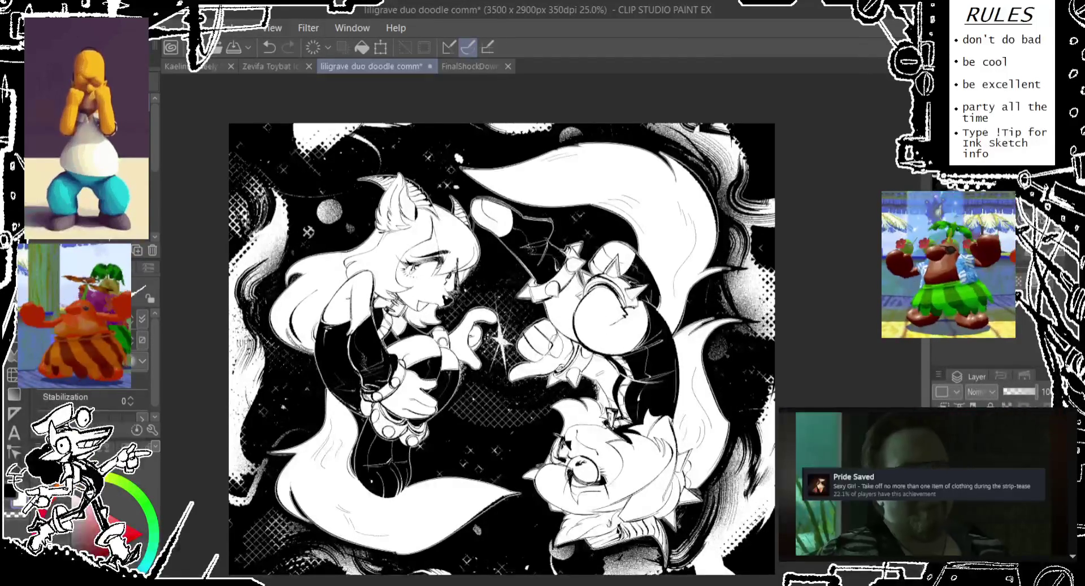
# Step: Zoom to 50% and undo the previous stroke near the sparkle
pyautogui.scroll(2, 503, 339)
pyautogui.scroll(1, 503, 339)
pyautogui.scroll(-1, 502, 339)
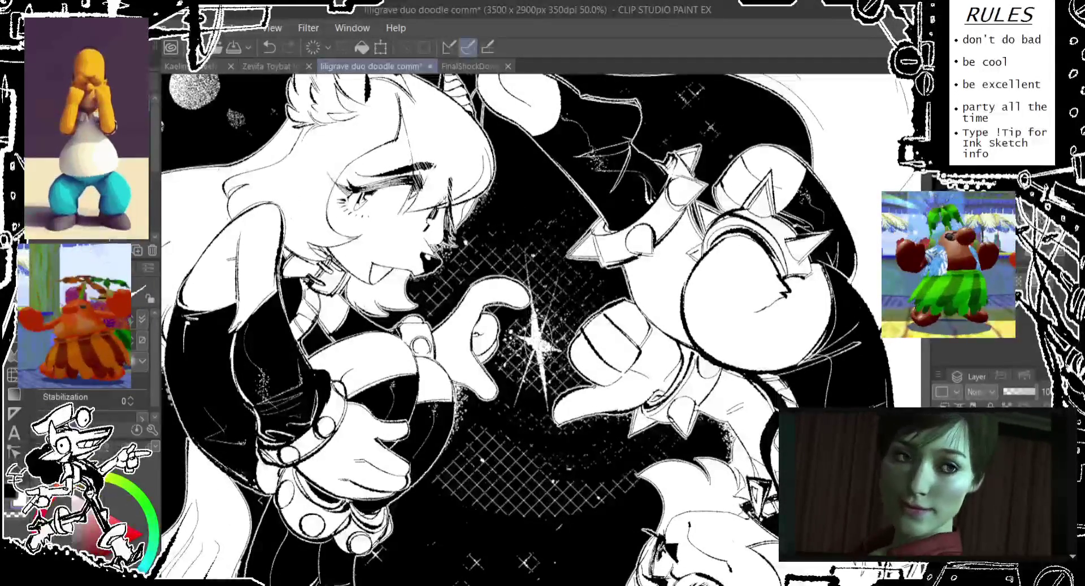
pyautogui.hotkey('ctrl', 'z')
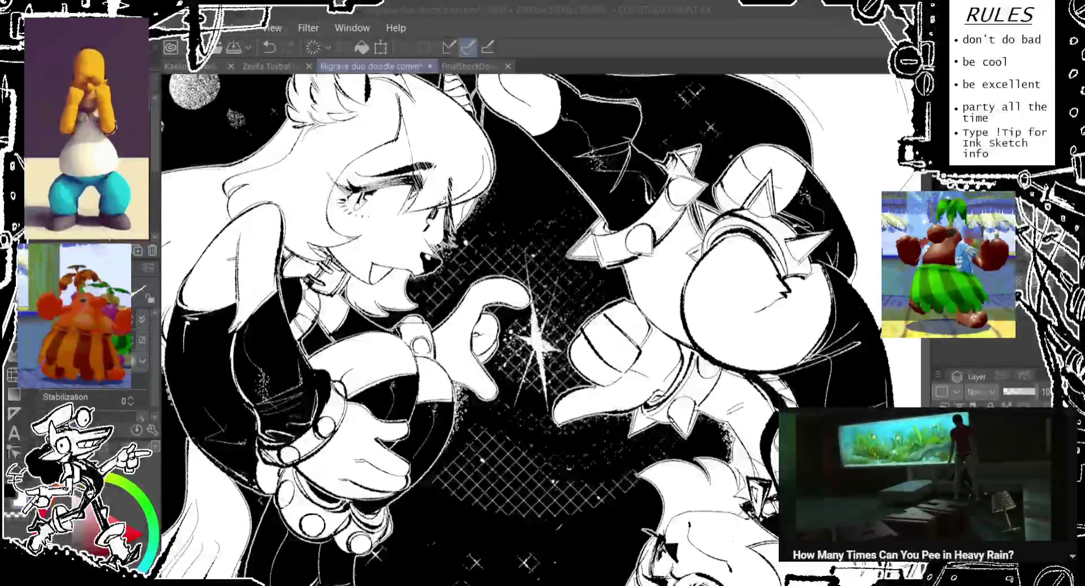
# Step: Redraw the sparkle's white rays with six pen strokes, then zoom to 200%
pyautogui.moveTo(537, 309); pyautogui.dragTo(545, 353)
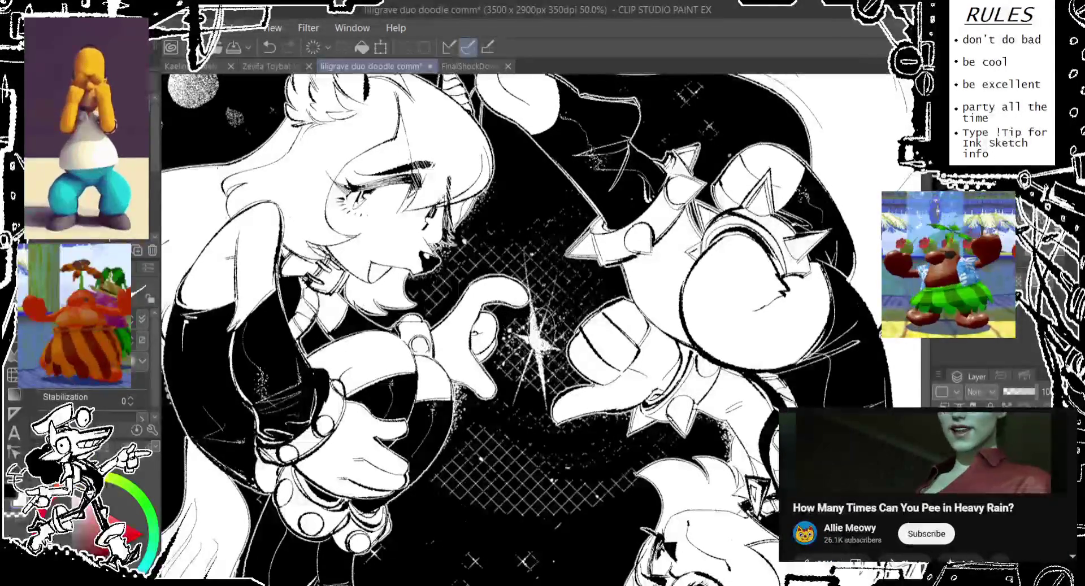
pyautogui.moveTo(537, 310); pyautogui.dragTo(540, 339)
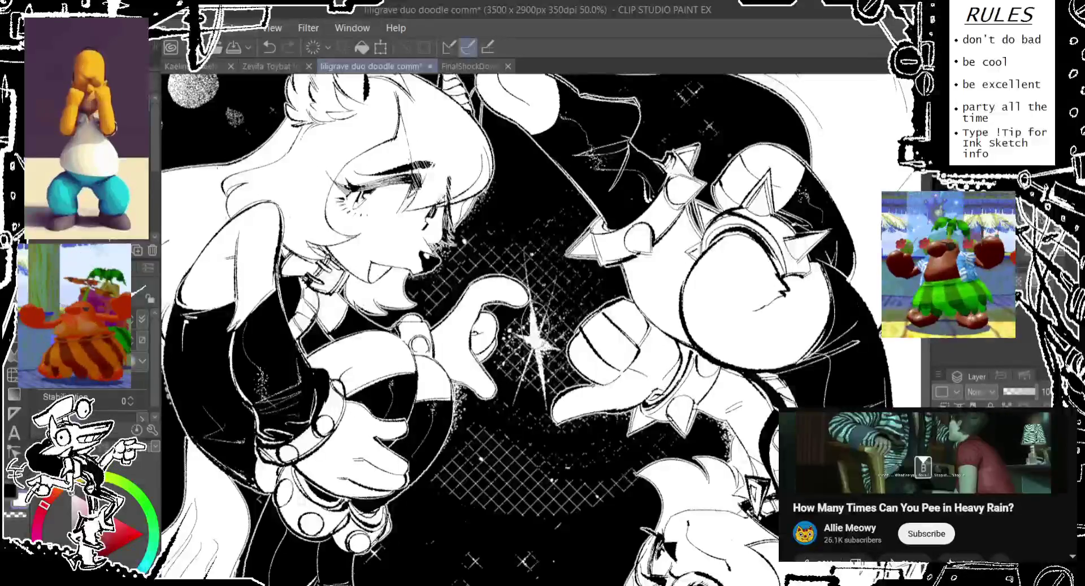
pyautogui.moveTo(535, 302); pyautogui.dragTo(541, 359)
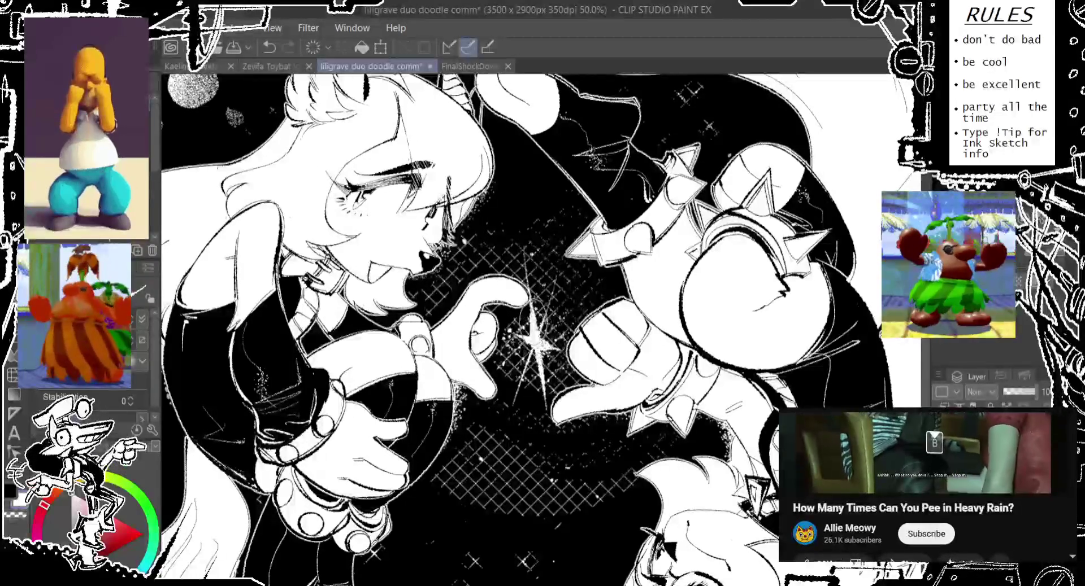
pyautogui.moveTo(541, 303); pyautogui.dragTo(536, 368)
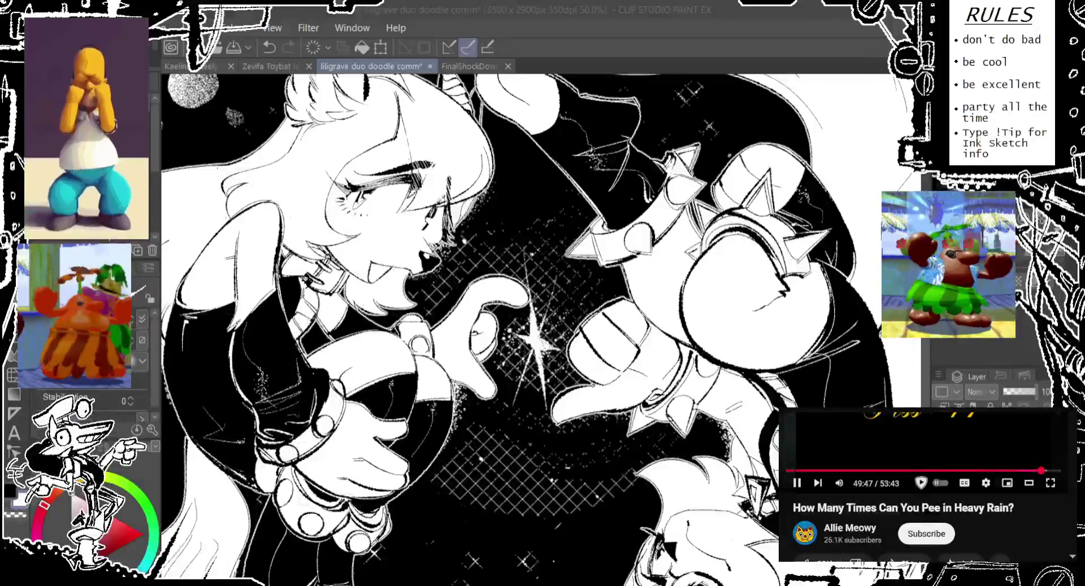
pyautogui.moveTo(557, 294); pyautogui.dragTo(539, 361)
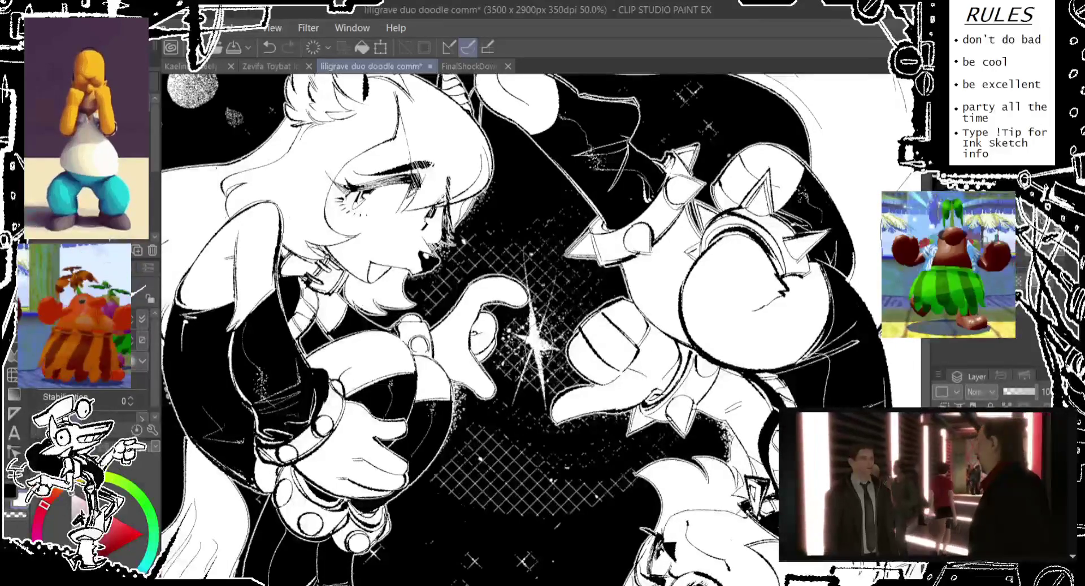
pyautogui.moveTo(531, 322); pyautogui.dragTo(542, 370)
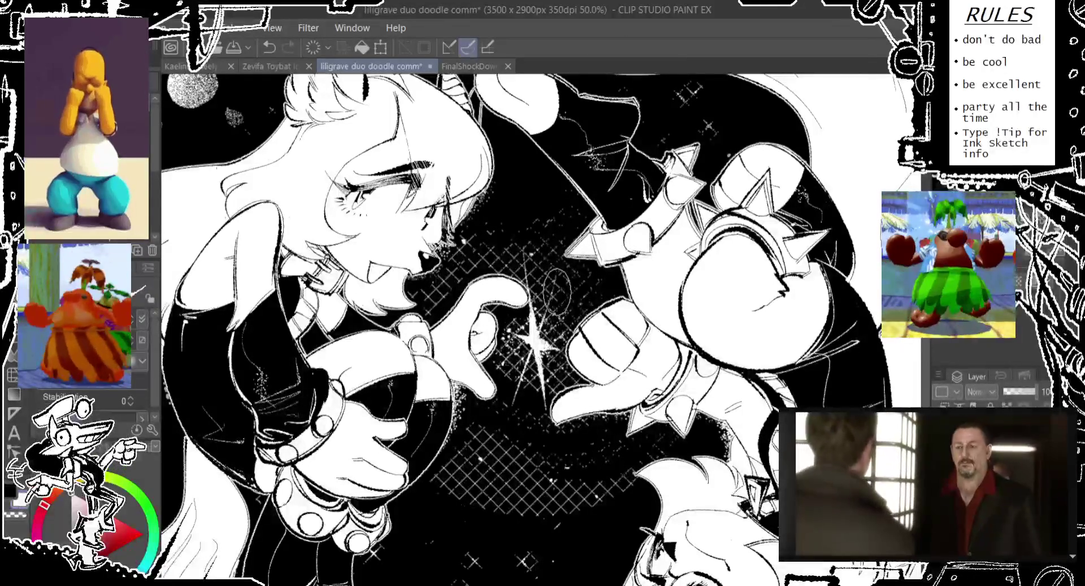
pyautogui.scroll(1, 548, 307)
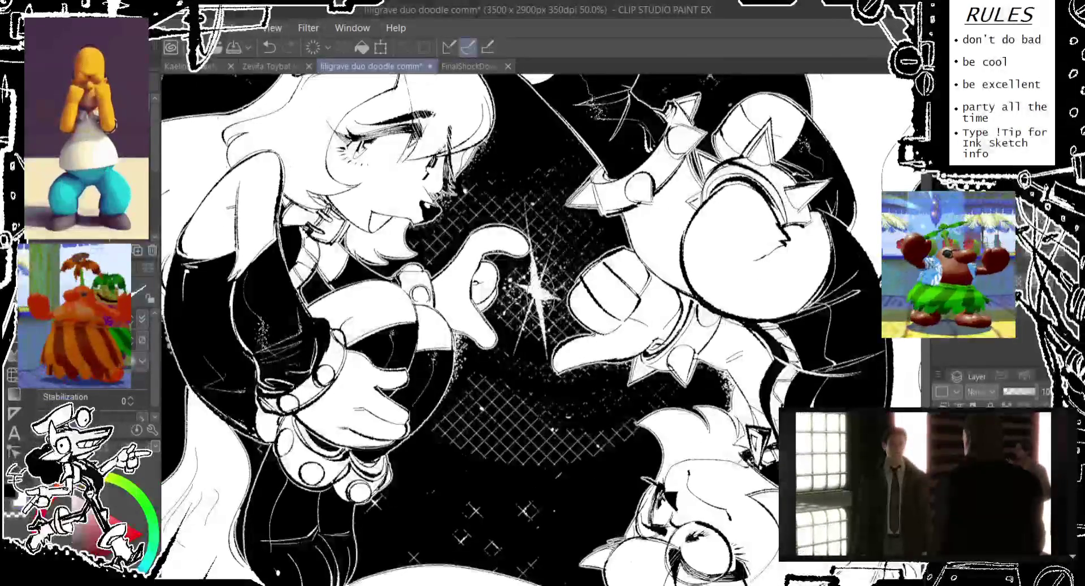
pyautogui.scroll(2, 545, 313)
pyautogui.scroll(1, 539, 322)
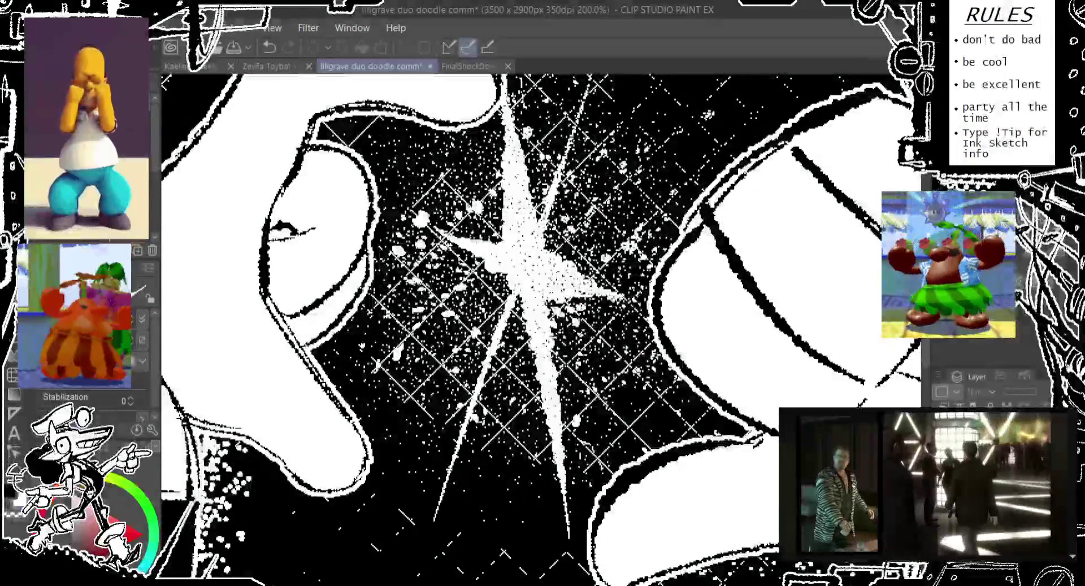
# Step: Lasso-select around the central sparkle to rework its speckle, then deselect
pyautogui.press('w')
pyautogui.click(570, 307)
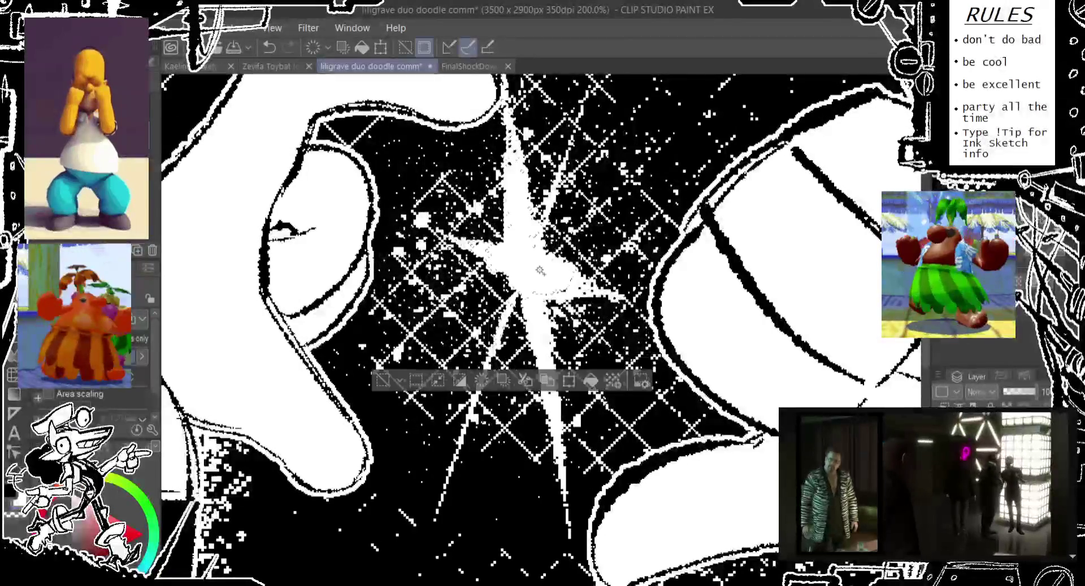
pyautogui.click(539, 314)
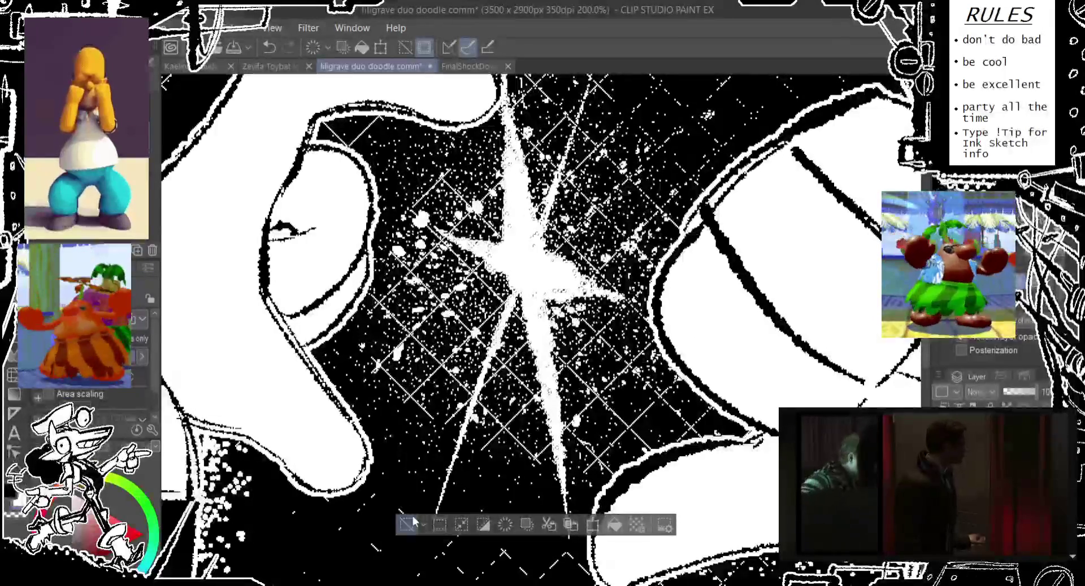
pyautogui.hotkey('ctrl', 'd')
# Step: Zoom in on the sparkle to inspect it, then back out to 25%
pyautogui.hotkey('ctrl', 'alt', '0')
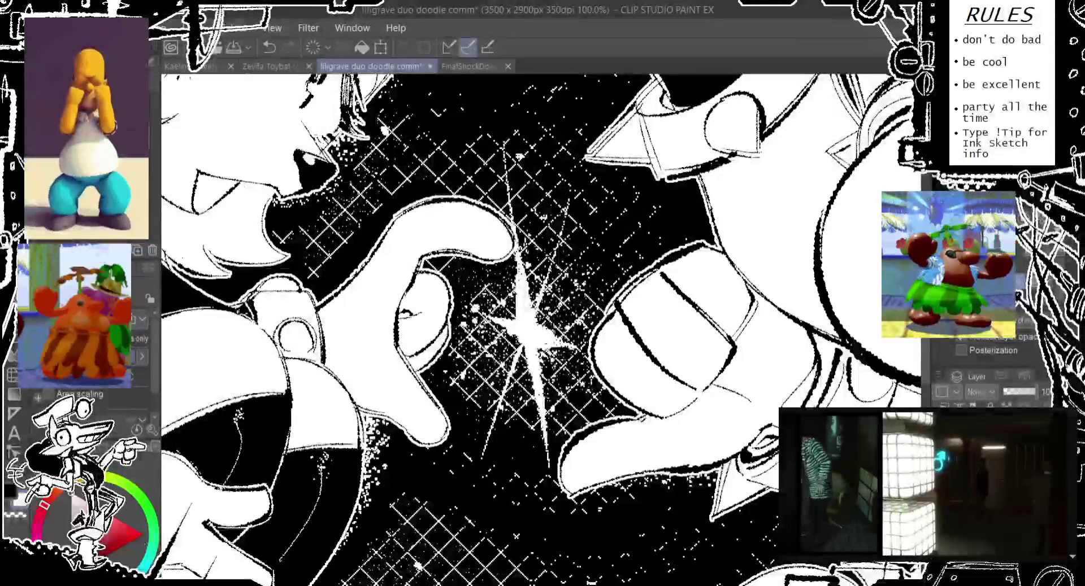
pyautogui.hotkey('ctrl', '+')
pyautogui.hotkey('ctrl', '+')
pyautogui.hotkey('ctrl', '+')
pyautogui.hotkey('ctrl', '+')
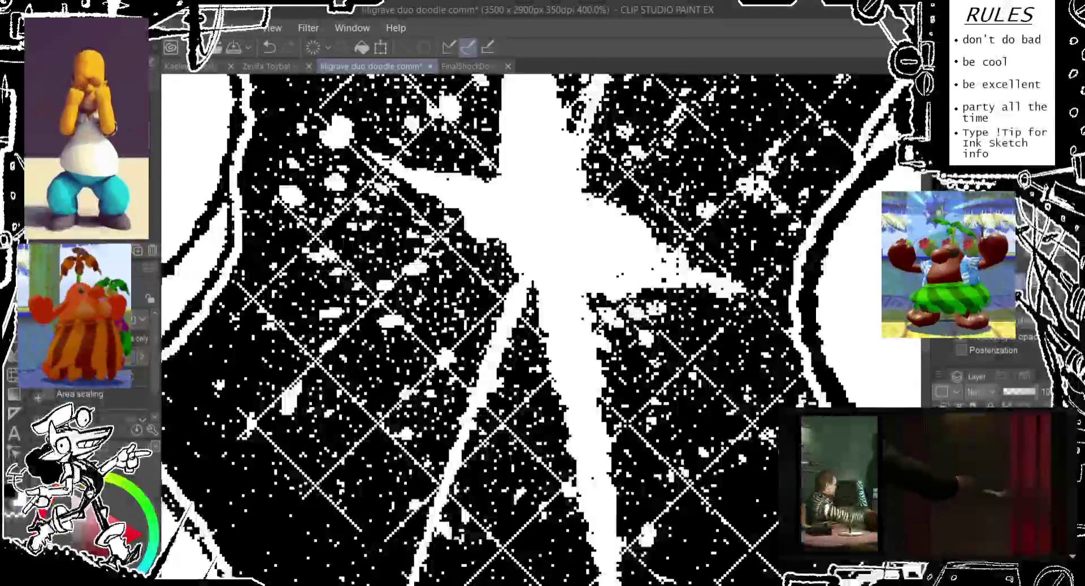
pyautogui.hotkey('ctrl', '-')
pyautogui.hotkey('ctrl', '-')
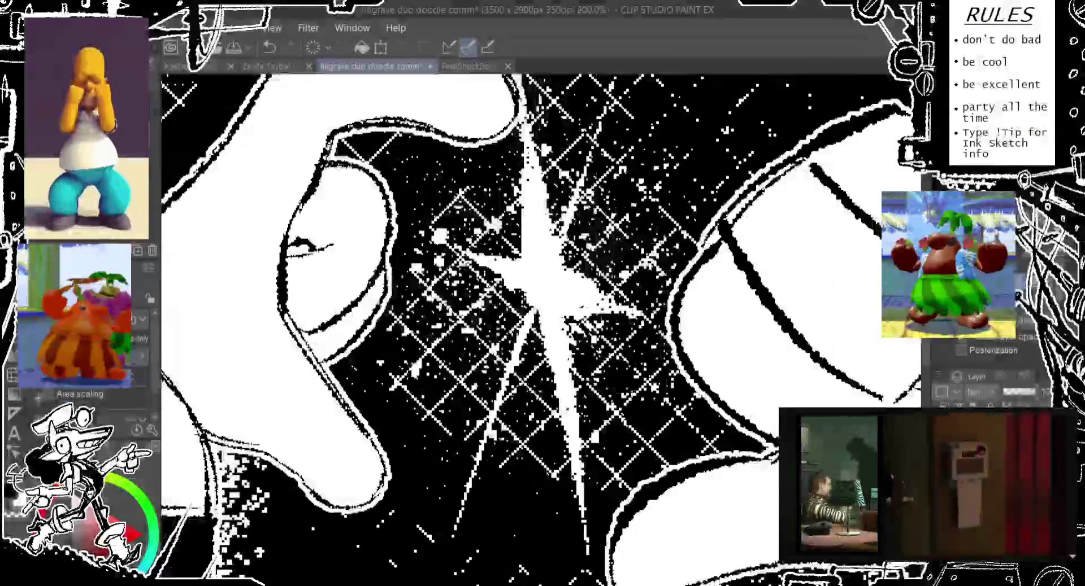
pyautogui.hotkey('ctrl', '-')
pyautogui.hotkey('ctrl', '-')
pyautogui.hotkey('ctrl', '-')
pyautogui.hotkey('ctrl', '-')
pyautogui.hotkey('ctrl', '-')
pyautogui.hotkey('ctrl', '-')
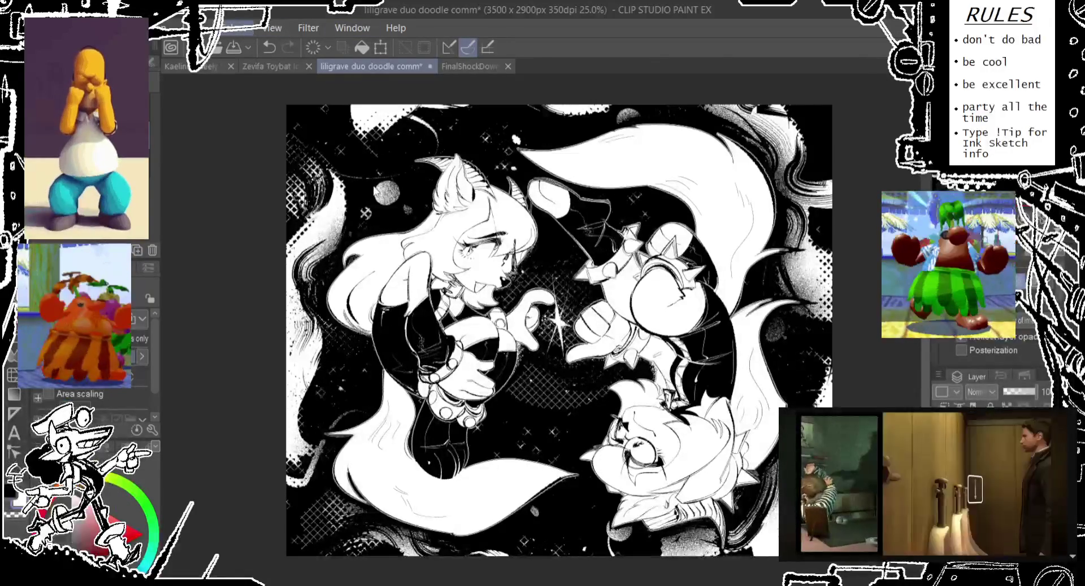
# Step: Preview the artwork without panels, clearing the leftover selection in between
pyautogui.press('Tab')
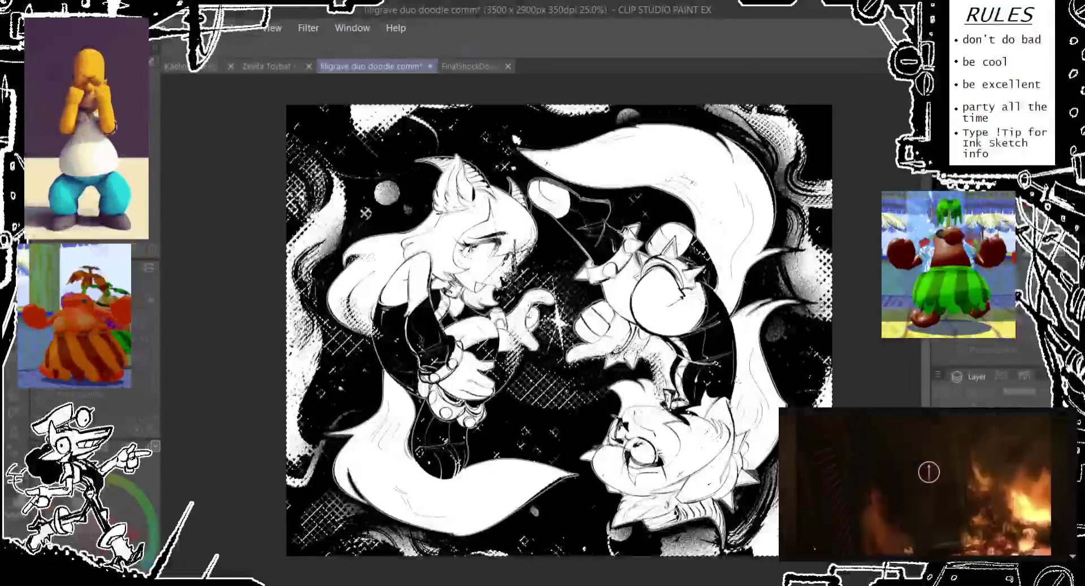
pyautogui.press('Tab')
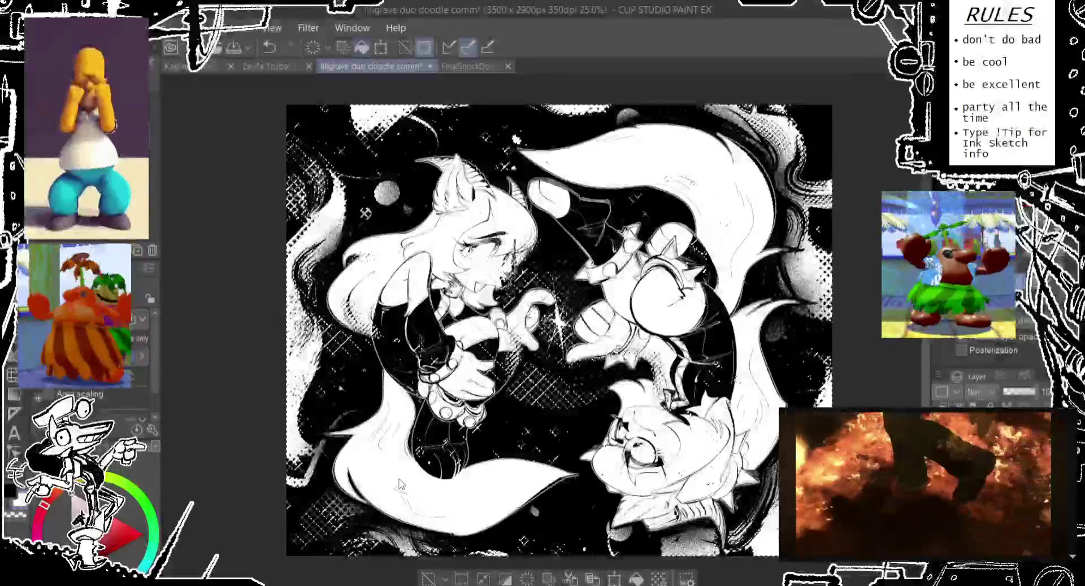
pyautogui.click(428, 578)
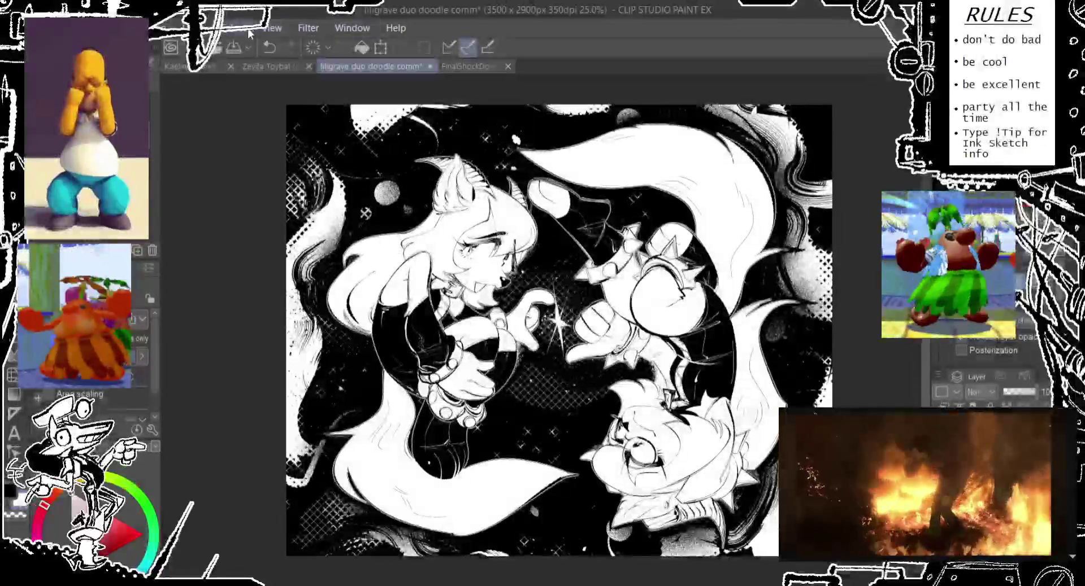
pyautogui.press('Tab')
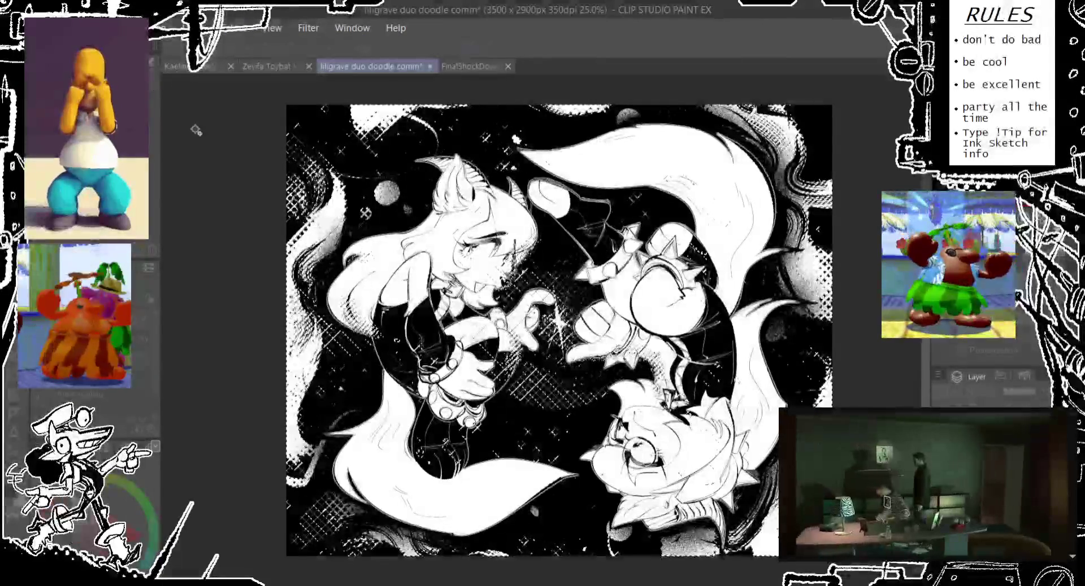
pyautogui.press('Tab')
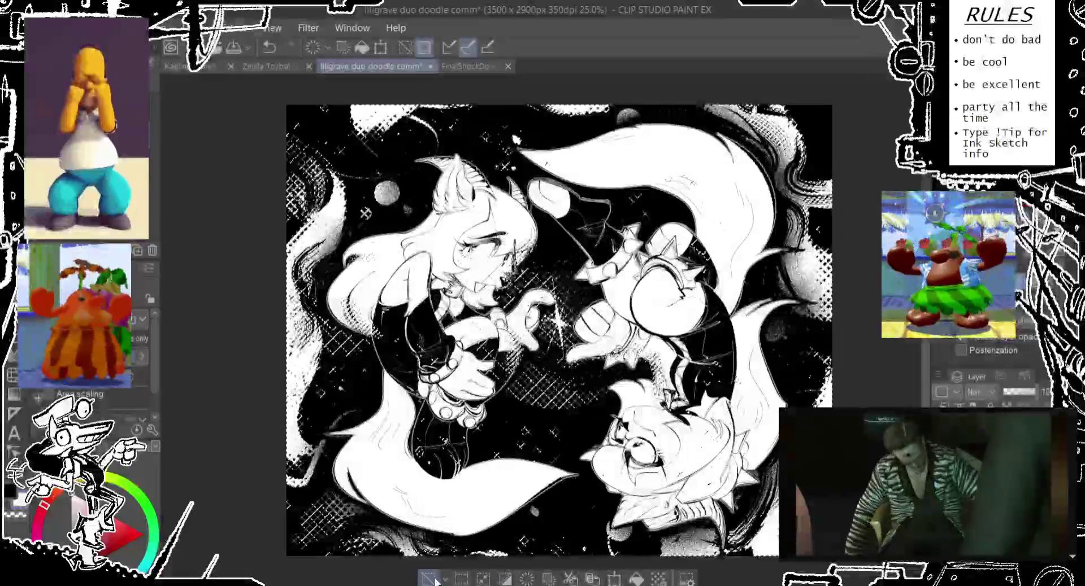
# Step: Compare the background texture with its earlier version, then restore the panels
pyautogui.hotkey('ctrl', 'z')
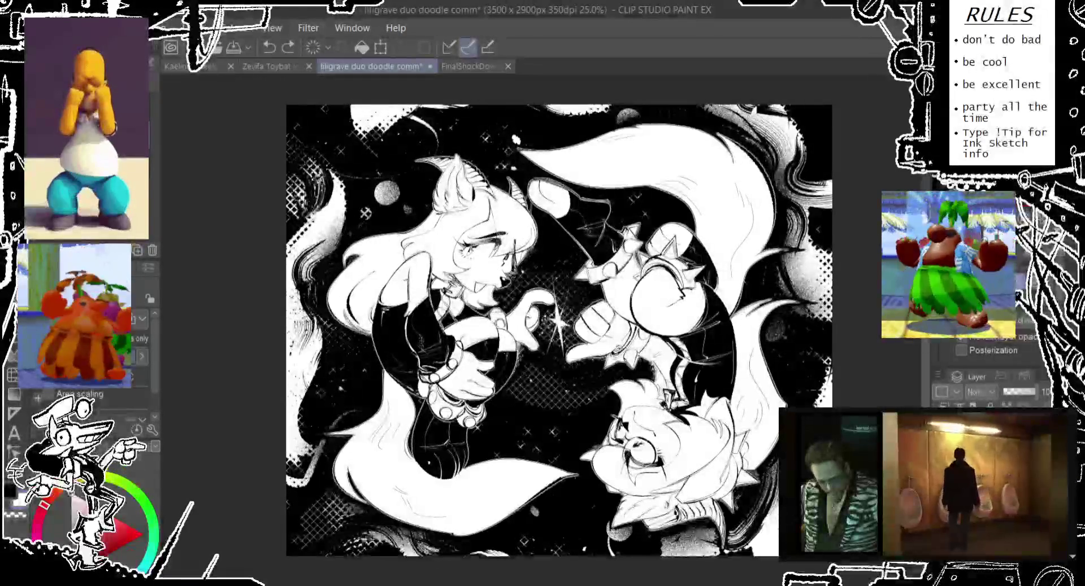
pyautogui.hotkey('ctrl', 'y')
pyautogui.hotkey('ctrl', 'z')
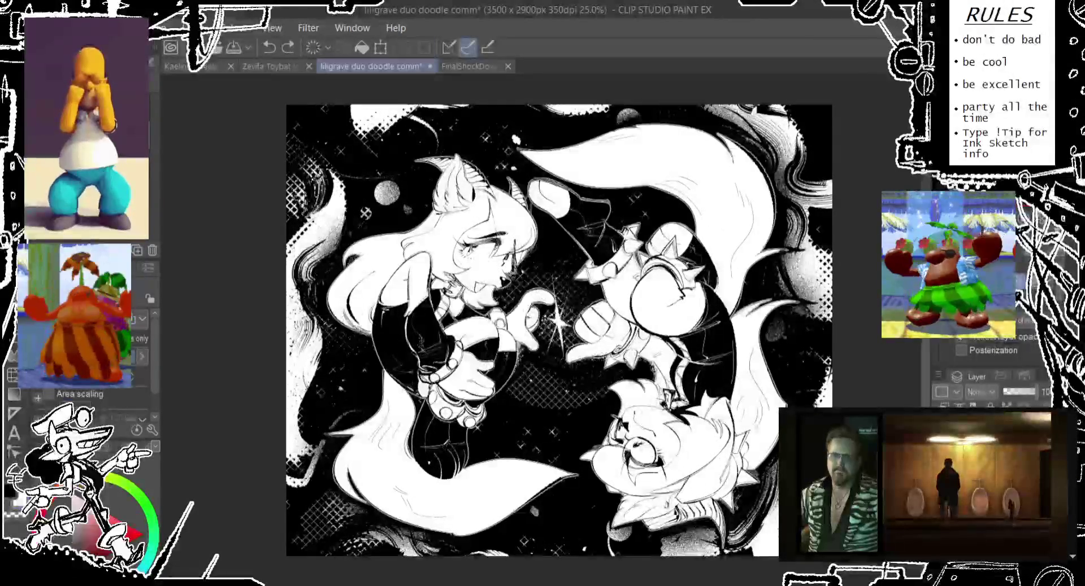
pyautogui.hotkey('ctrl', 'y')
pyautogui.hotkey('ctrl', 'z')
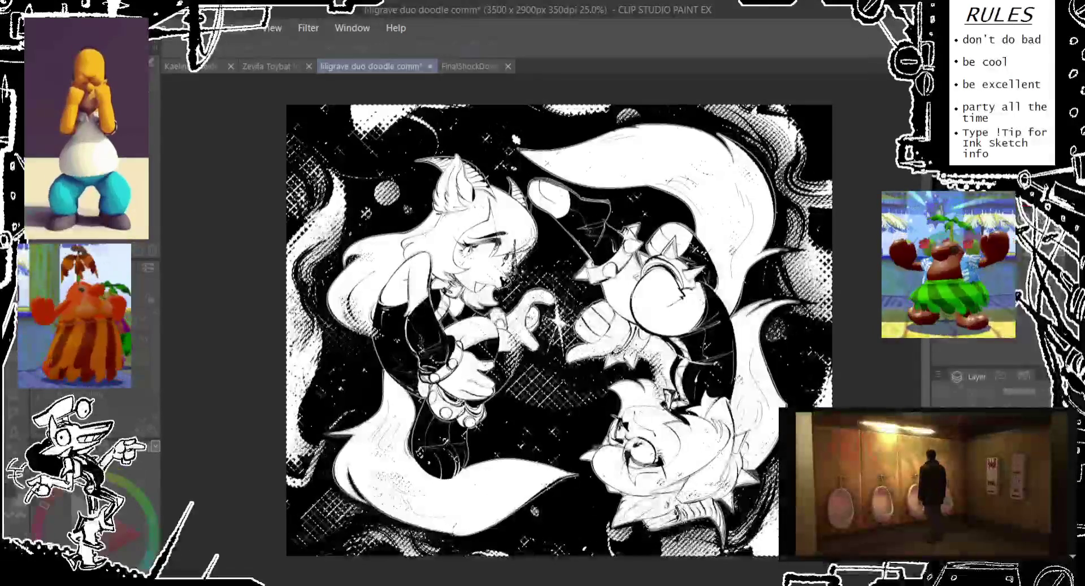
pyautogui.press('Tab')
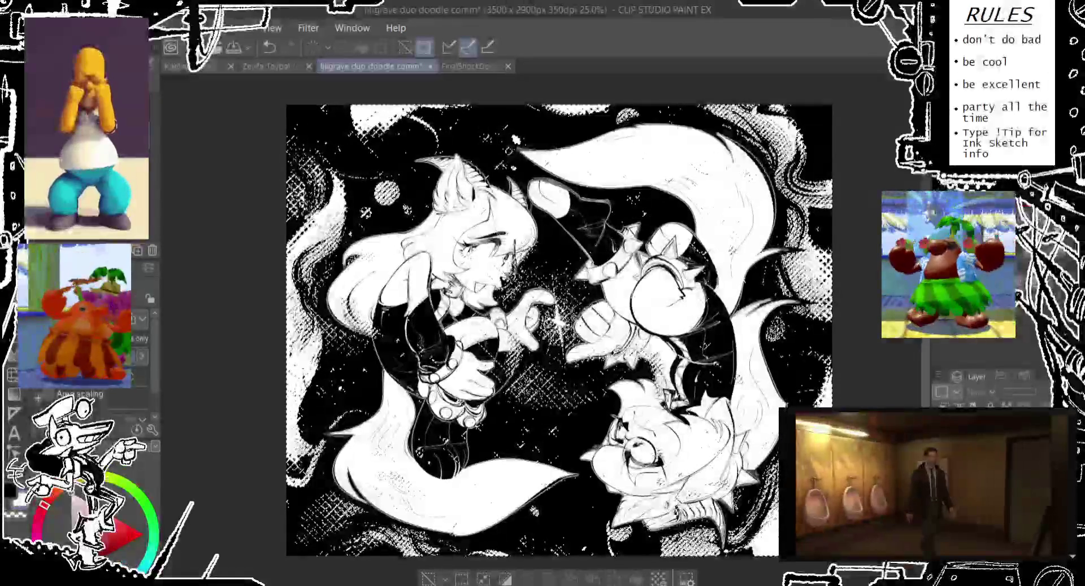
# Step: Hide and re-show the black background fill to check line art, then deselect
pyautogui.hotkey('ctrl', 'z')
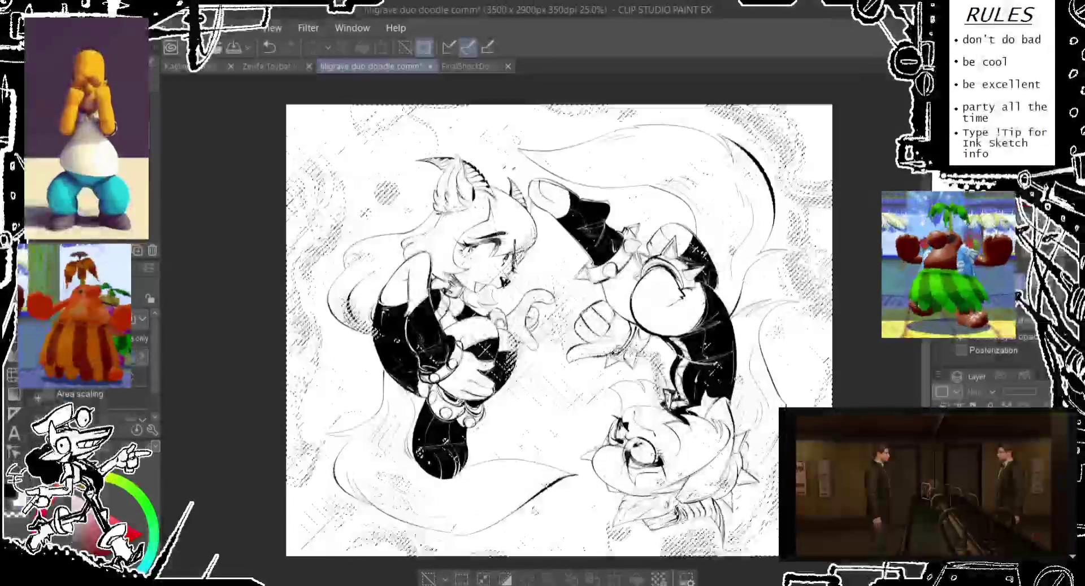
pyautogui.hotkey('ctrl', 'y')
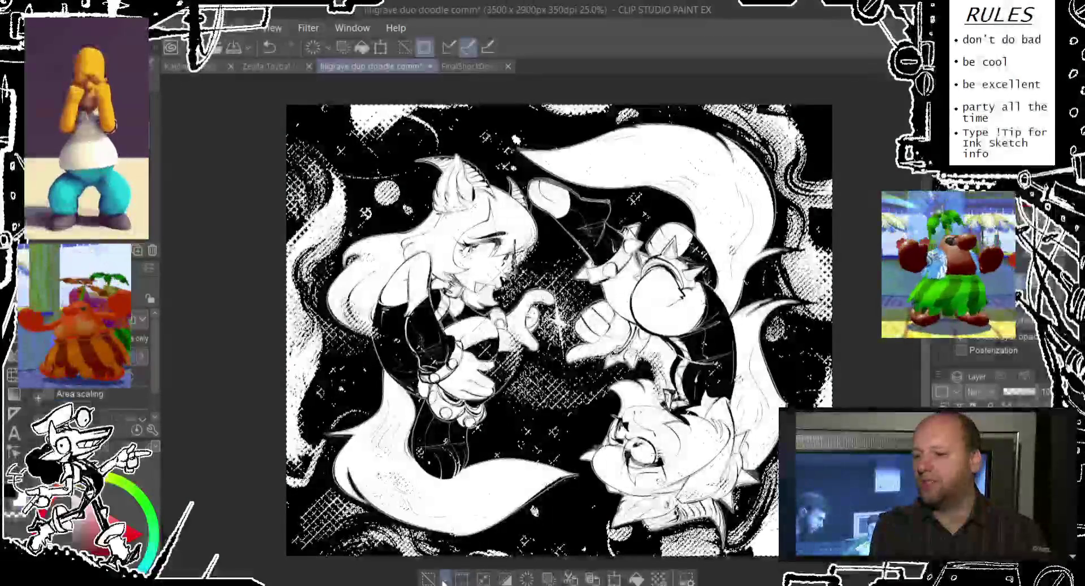
pyautogui.click(462, 579)
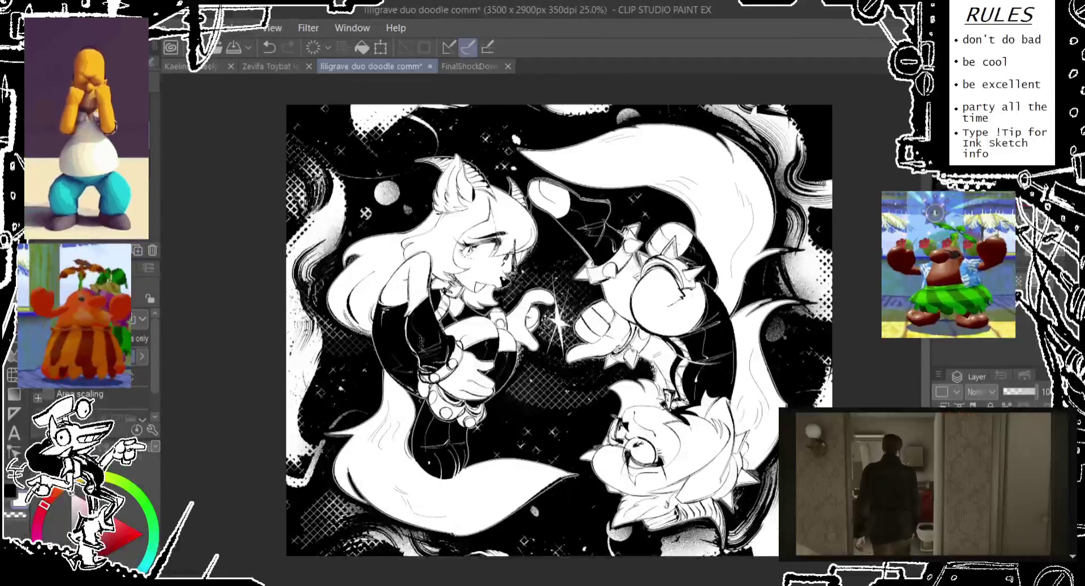
# Step: Zoom in to inspect the halftone dots up close
pyautogui.scroll(3, 572, 292)
pyautogui.scroll(2, 571, 292)
pyautogui.scroll(1, 571, 292)
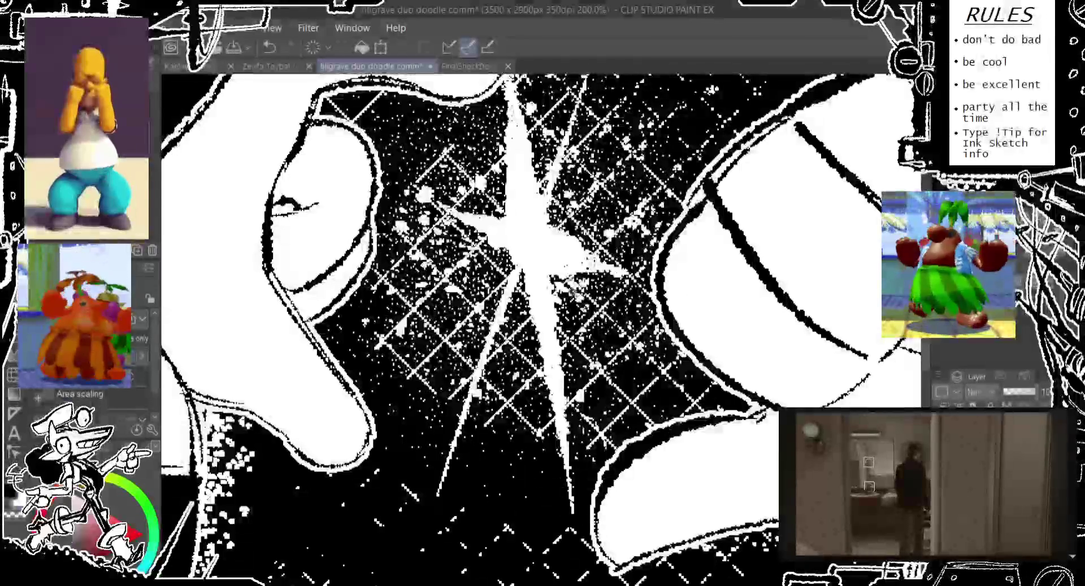
pyautogui.scroll(1, 571, 291)
pyautogui.scroll(-3, 572, 291)
pyautogui.scroll(-2, 572, 292)
pyautogui.scroll(-1, 571, 292)
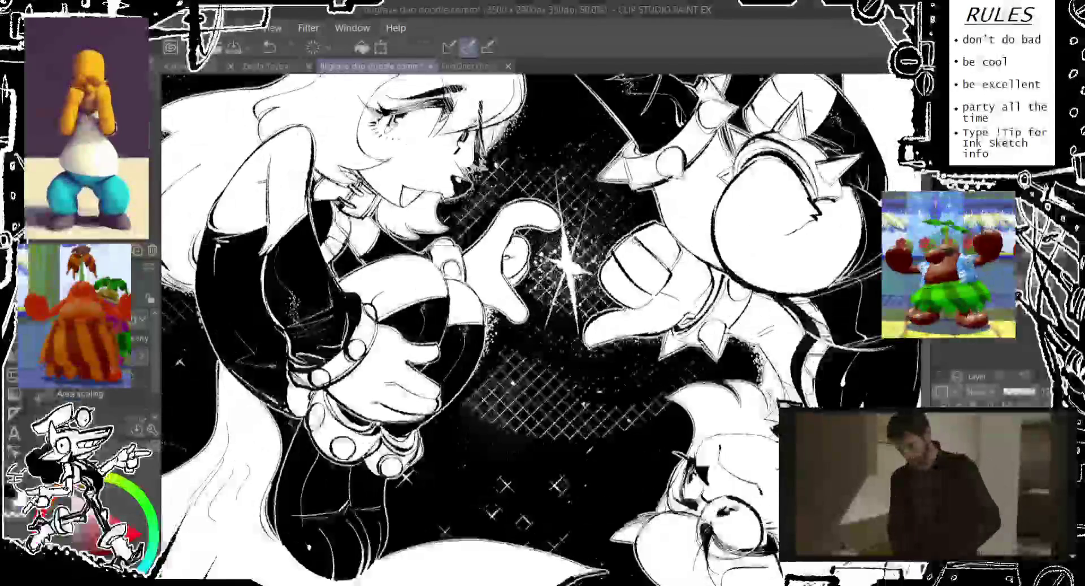
pyautogui.scroll(-1, 572, 292)
pyautogui.scroll(1, 836, 262)
pyautogui.scroll(2, 791, 257)
pyautogui.scroll(2, 751, 254)
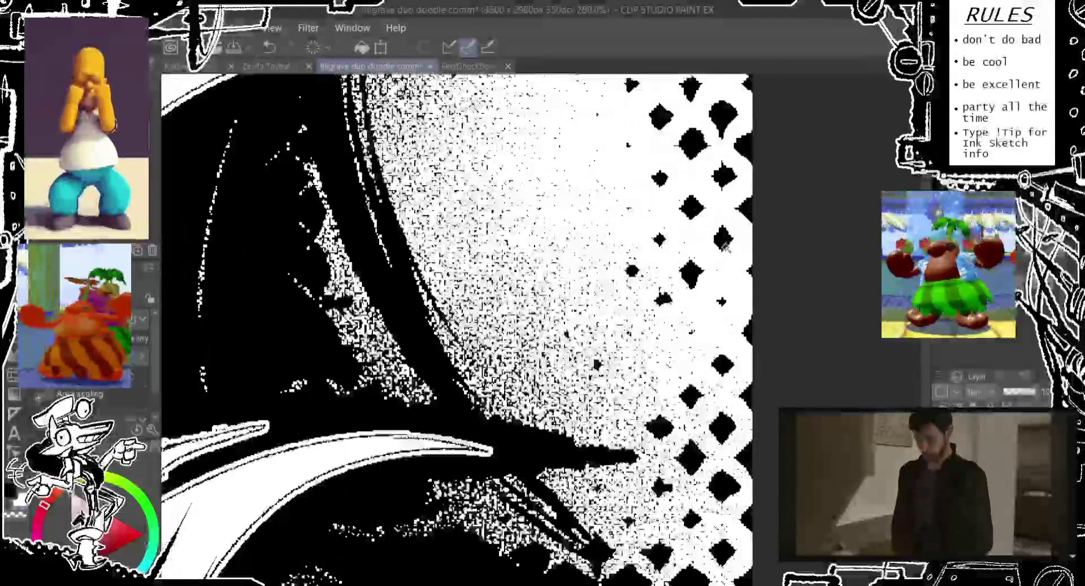
pyautogui.scroll(1, 725, 251)
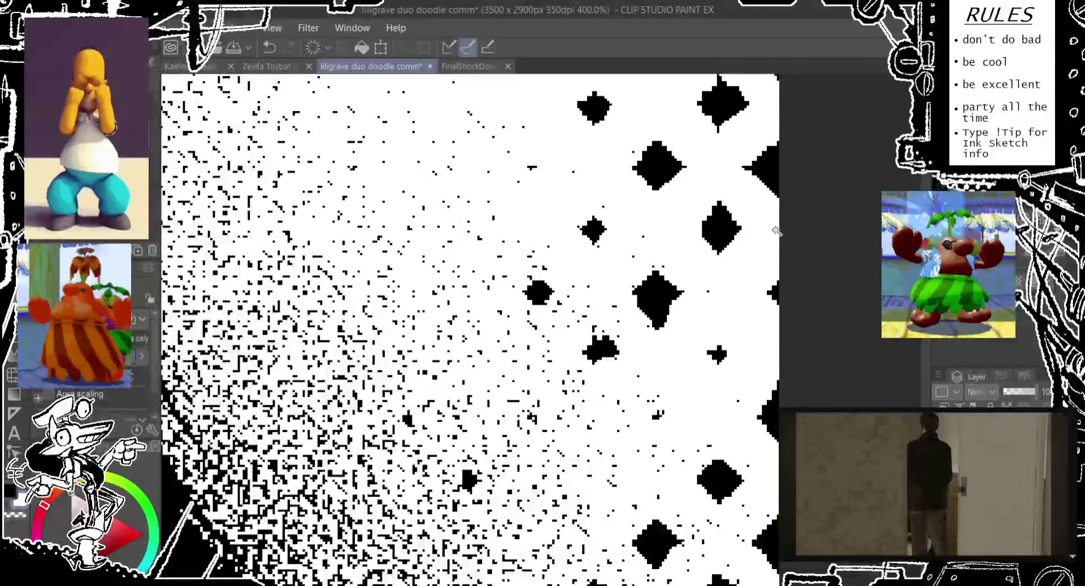
# Step: Compare texture versions, keep the denser speckle, and zoom back out
pyautogui.hotkey('ctrl', 'z')
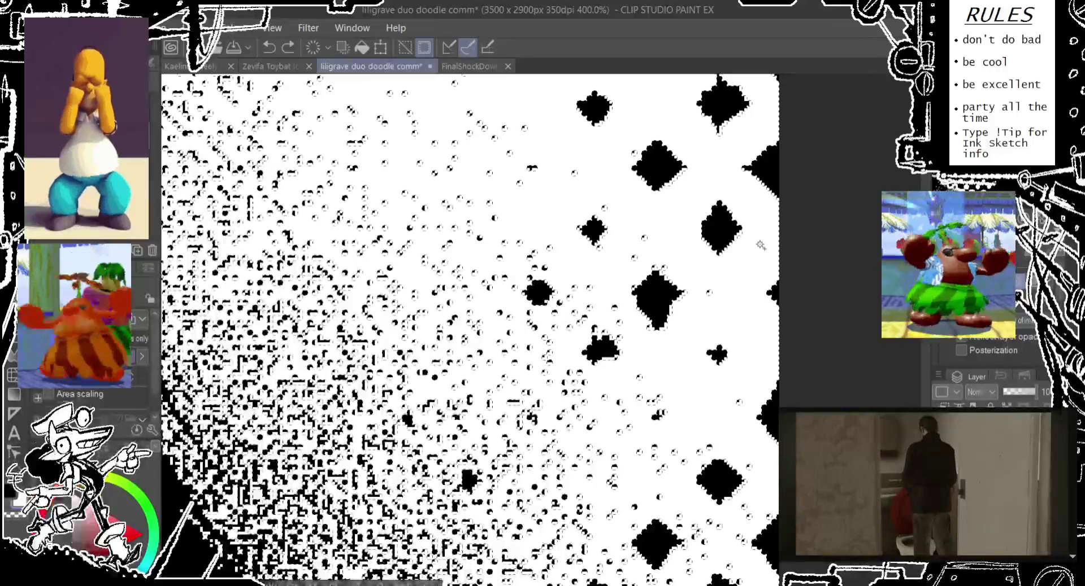
pyautogui.hotkey('ctrl', 'z')
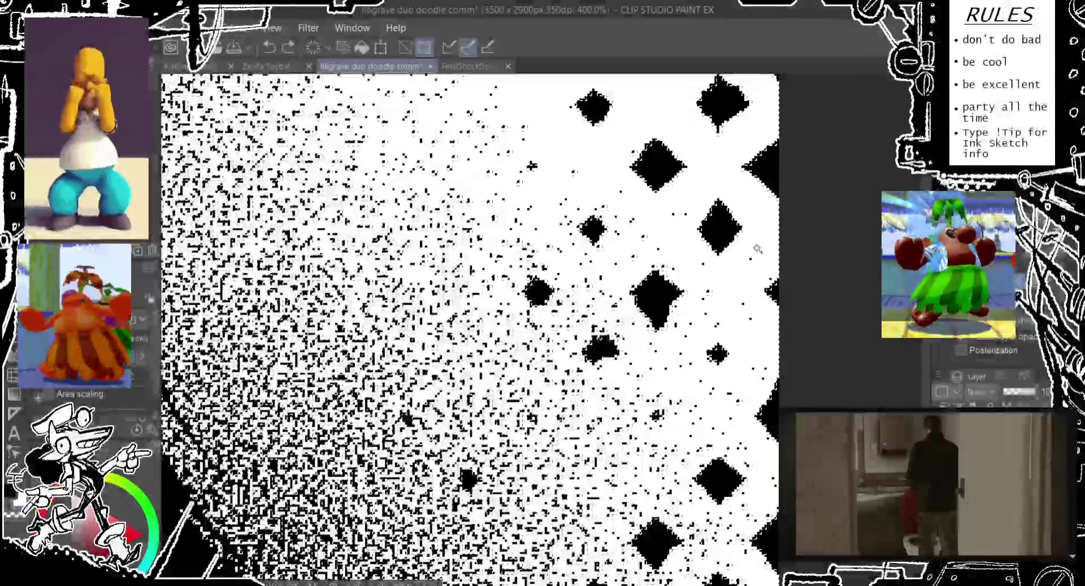
pyautogui.scroll(-3, 733, 292)
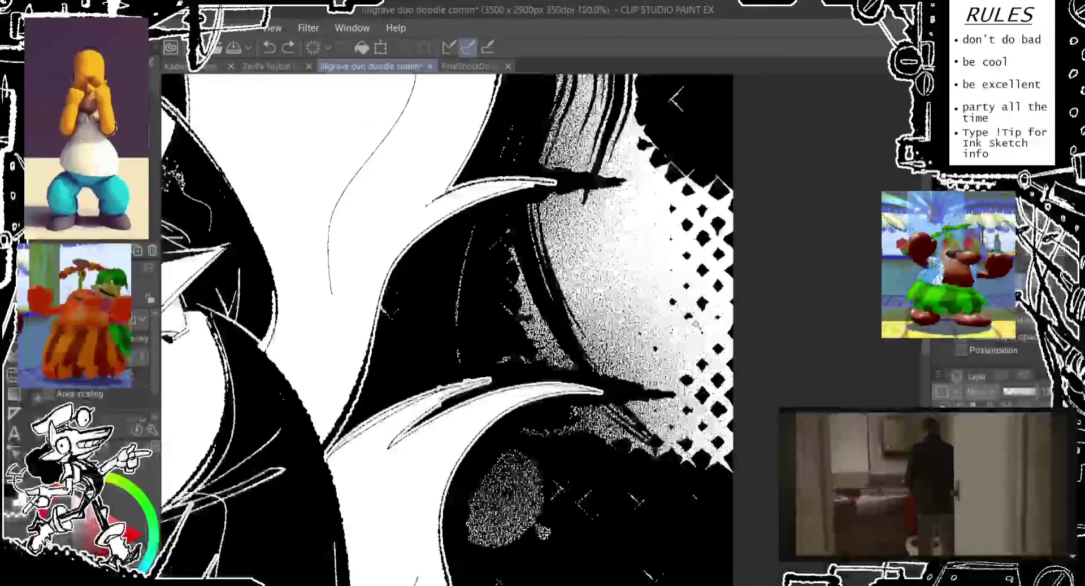
pyautogui.scroll(-2, 733, 292)
pyautogui.scroll(-1, 732, 292)
pyautogui.scroll(-1, 733, 292)
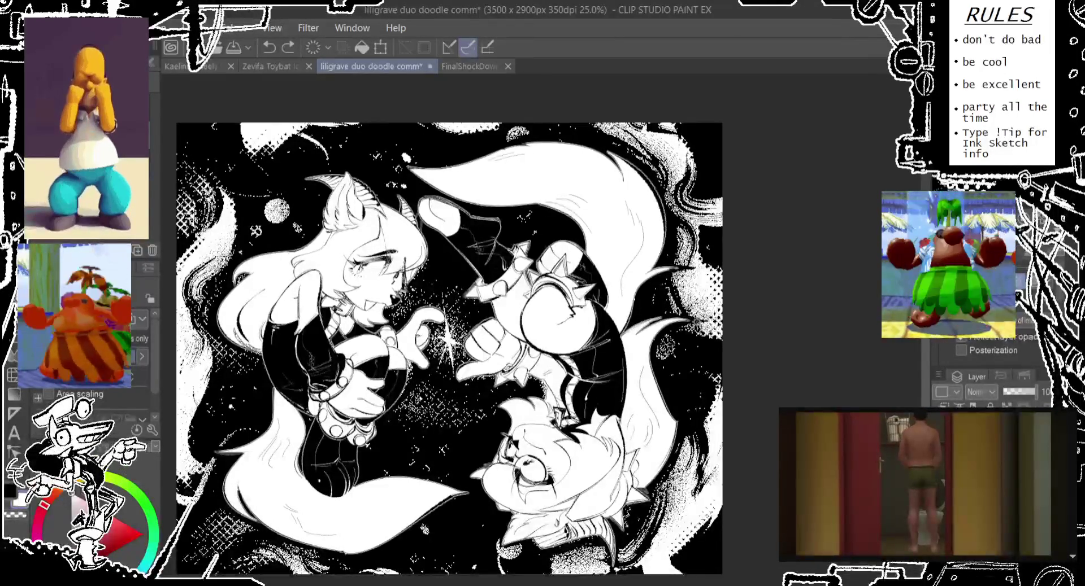
pyautogui.moveTo(452, 339); pyautogui.dragTo(480, 340)
pyautogui.moveTo(751, 323); pyautogui.dragTo(772, 307)
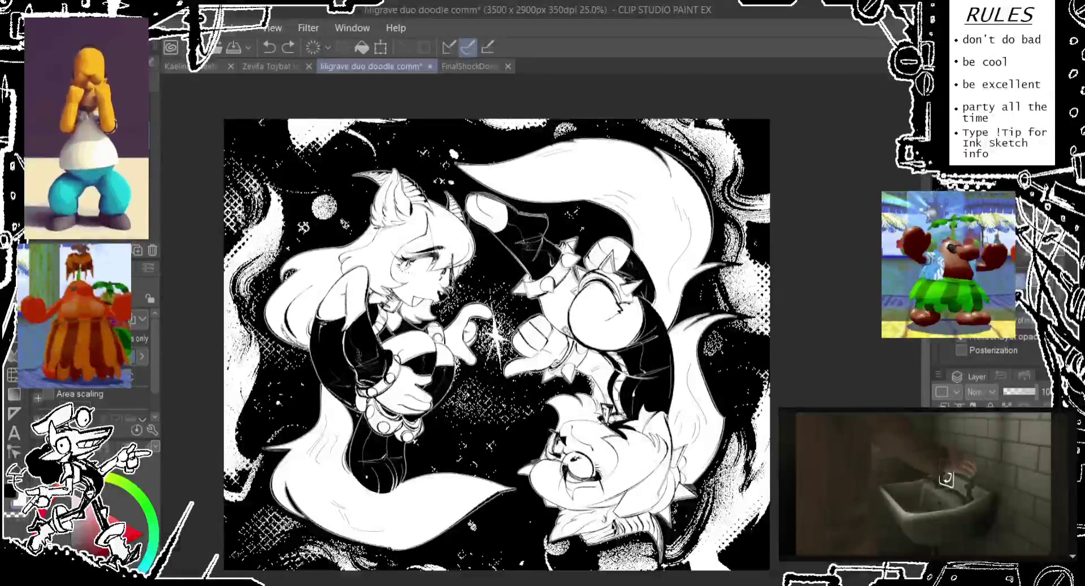
pyautogui.scroll(2, 535, 328)
pyautogui.scroll(1, 535, 328)
pyautogui.scroll(1, 535, 327)
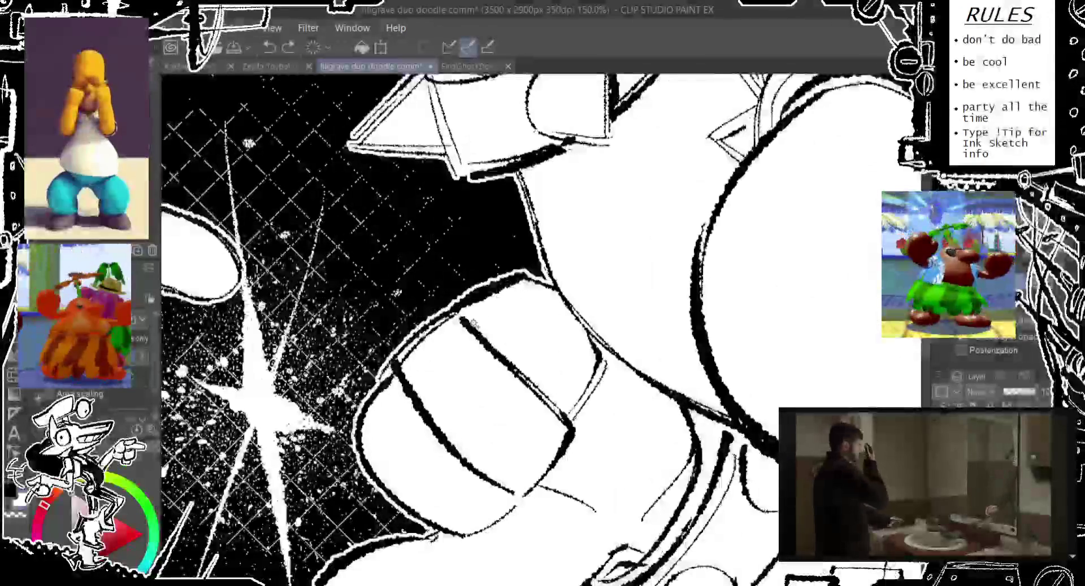
pyautogui.scroll(-2, 535, 328)
pyautogui.scroll(-1, 535, 328)
pyautogui.scroll(2, 535, 327)
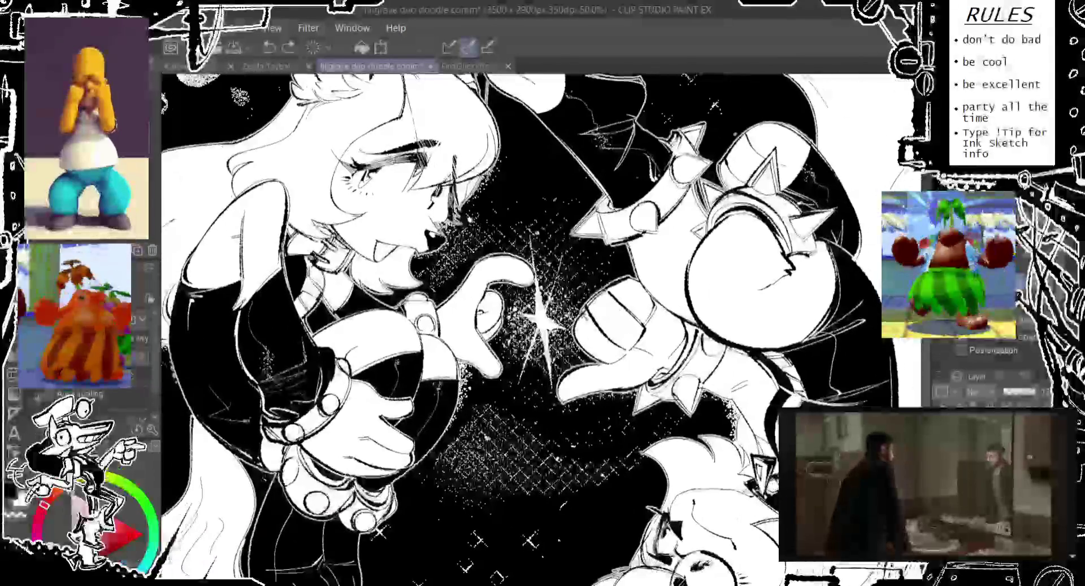
pyautogui.scroll(1, 535, 328)
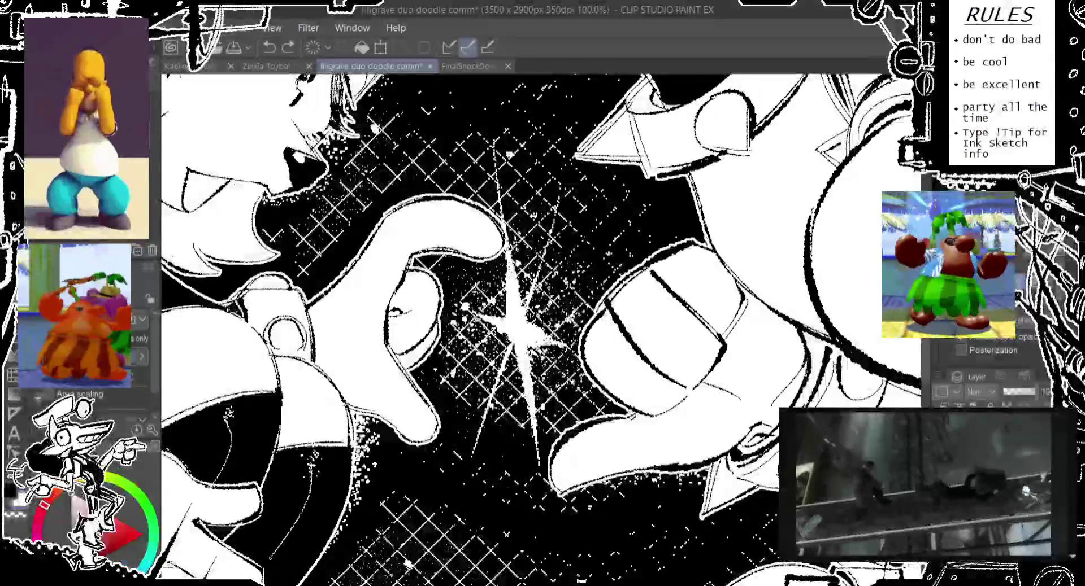
# Step: Fit the whole illustration in view and compare the edge speckle texture off and on, keeping it applied
pyautogui.hotkey('ctrl', '-')
pyautogui.hotkey('ctrl', '-')
pyautogui.hotkey('ctrl', '-')
pyautogui.hotkey('ctrl', '-')
pyautogui.hotkey('ctrl', '-')
pyautogui.hotkey('ctrl', '-')
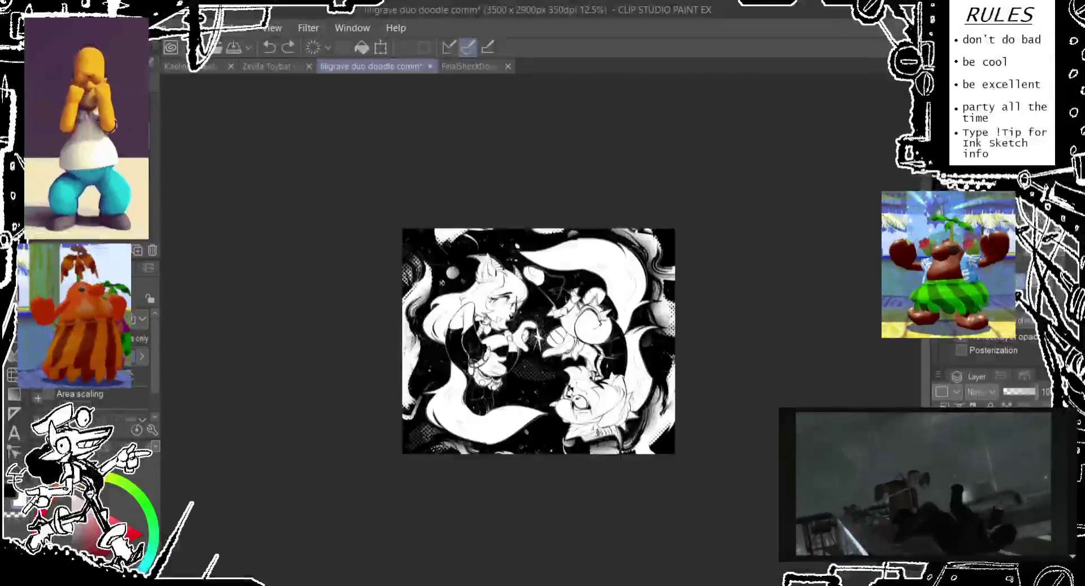
pyautogui.hotkey('ctrl', '+')
pyautogui.hotkey('ctrl', '+')
pyautogui.hotkey('ctrl', '+')
pyautogui.hotkey('ctrl', '-')
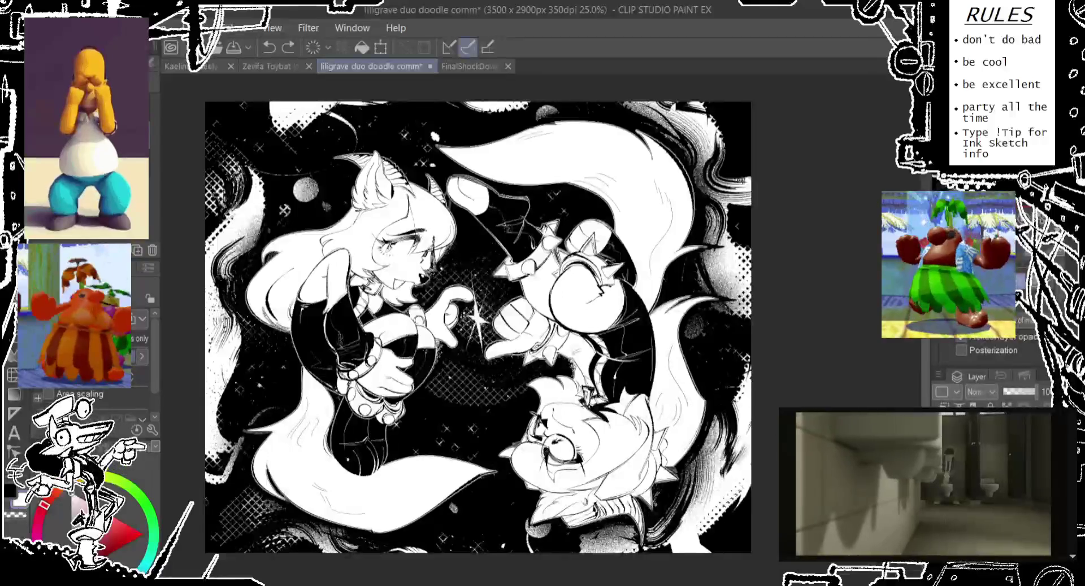
pyautogui.hotkey('ctrl', 'z')
pyautogui.hotkey('ctrl', 'z')
pyautogui.hotkey('ctrl', 'y')
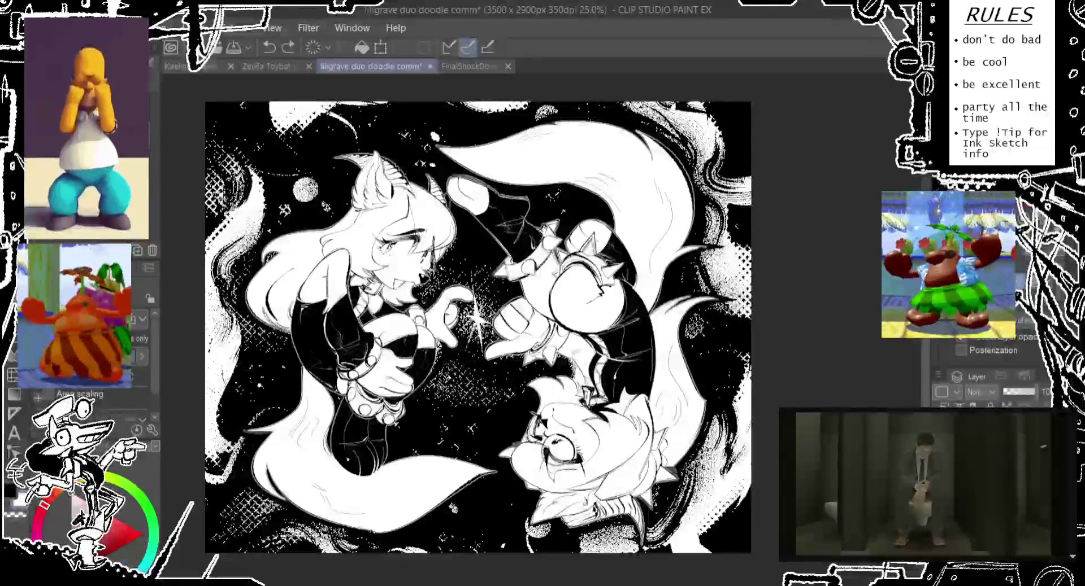
pyautogui.hotkey('ctrl', 'z')
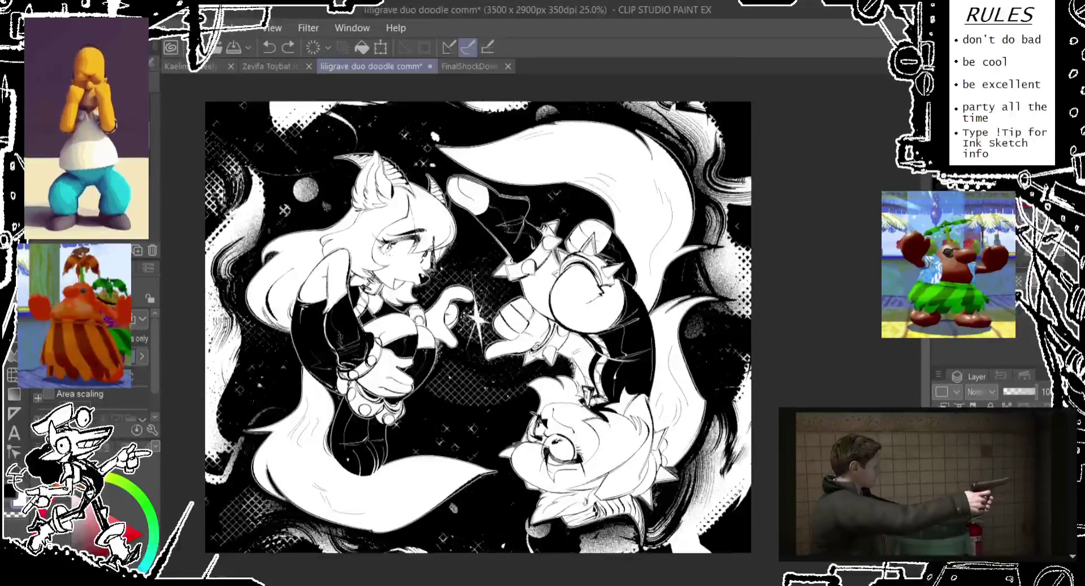
pyautogui.hotkey('ctrl', 'y')
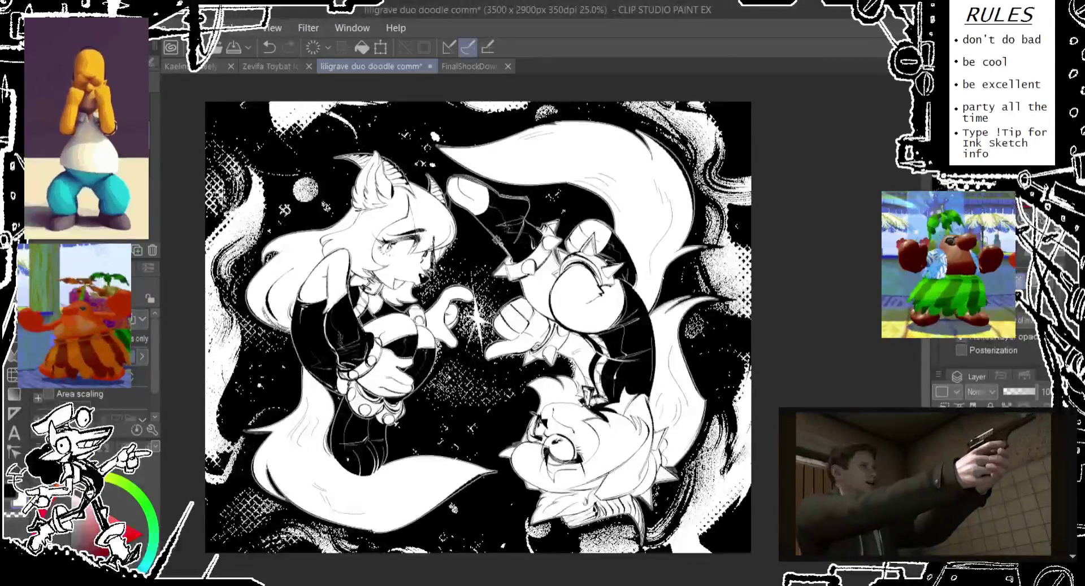
# Step: Touch up the ink strokes at the upside-down character's crown and save the illustration
pyautogui.scroll(2, 478, 328)
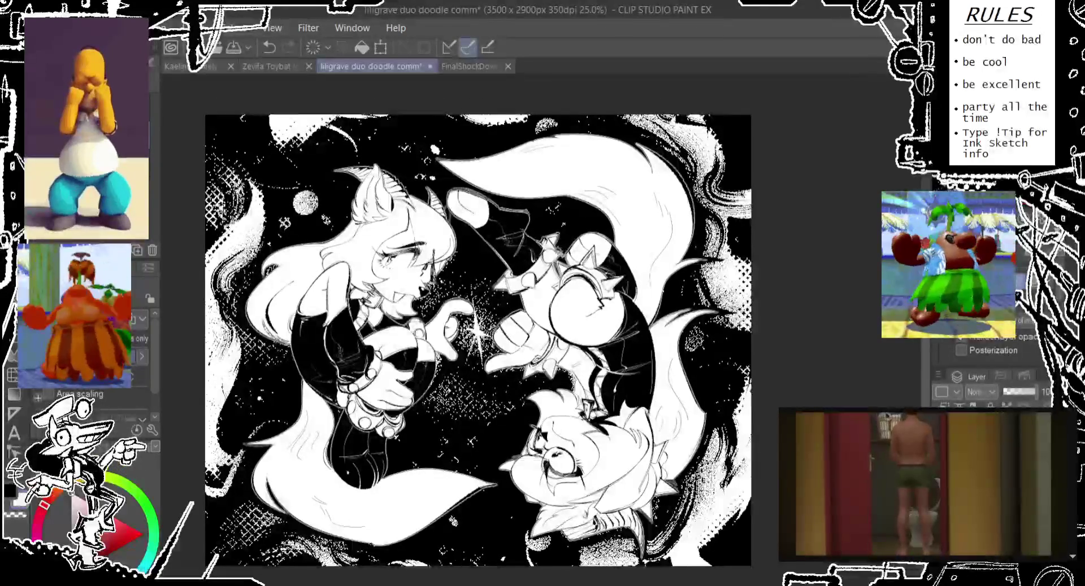
pyautogui.moveTo(548, 263); pyautogui.dragTo(563, 245)
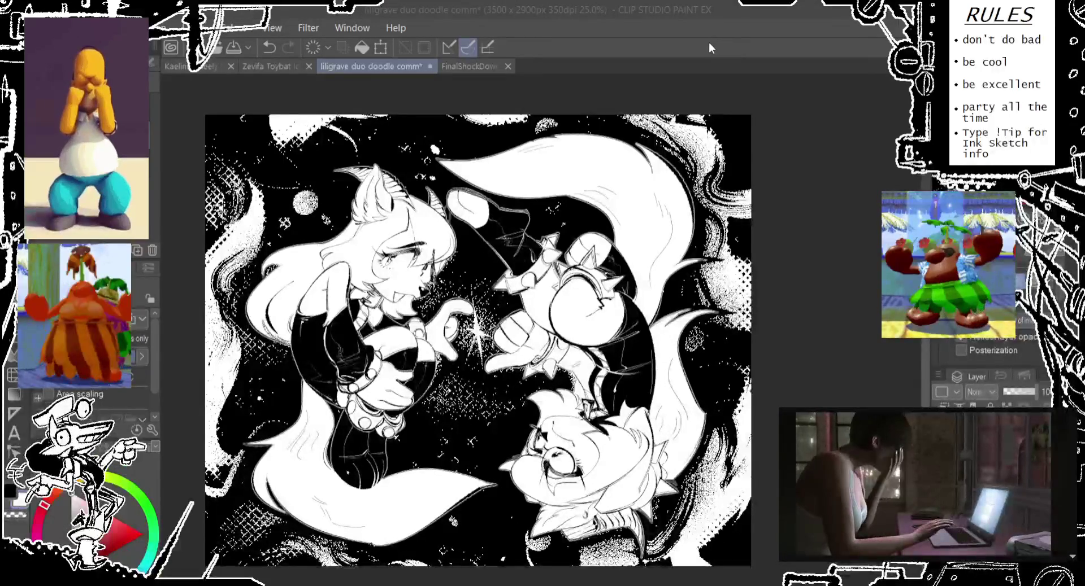
pyautogui.hotkey('ctrl', 's')
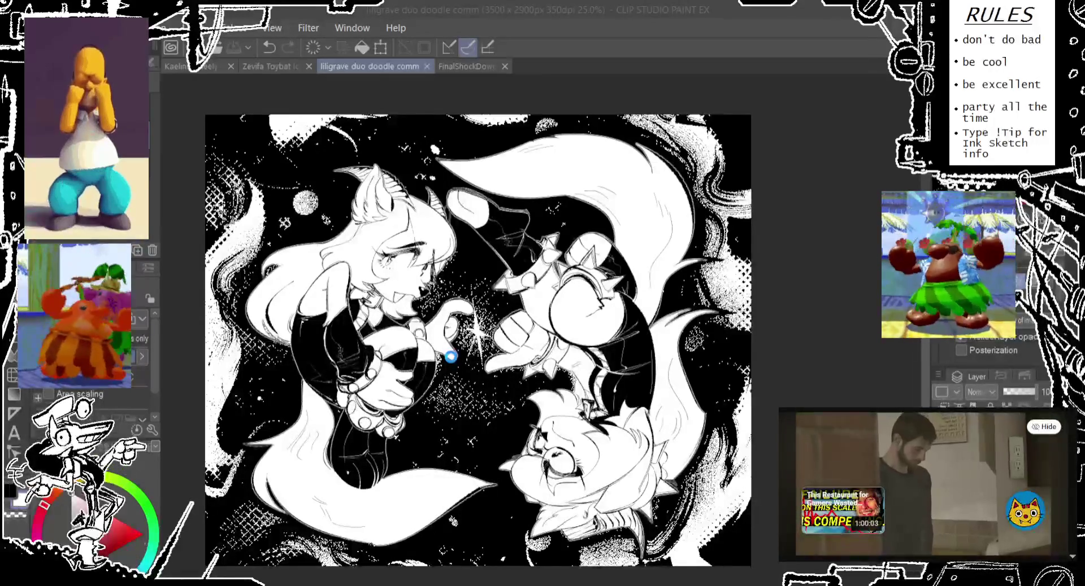
pyautogui.click(738, 16)
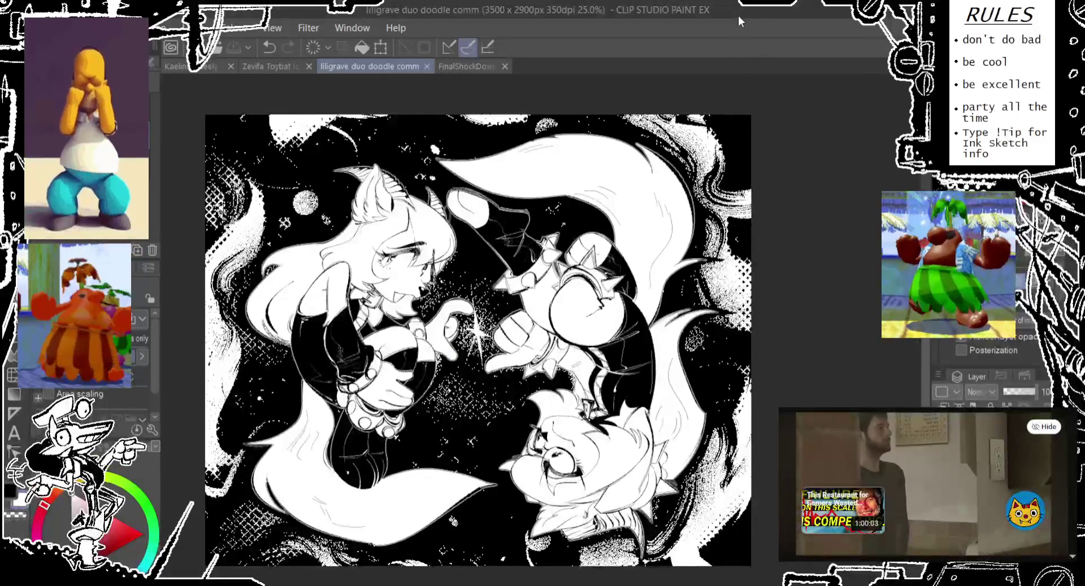